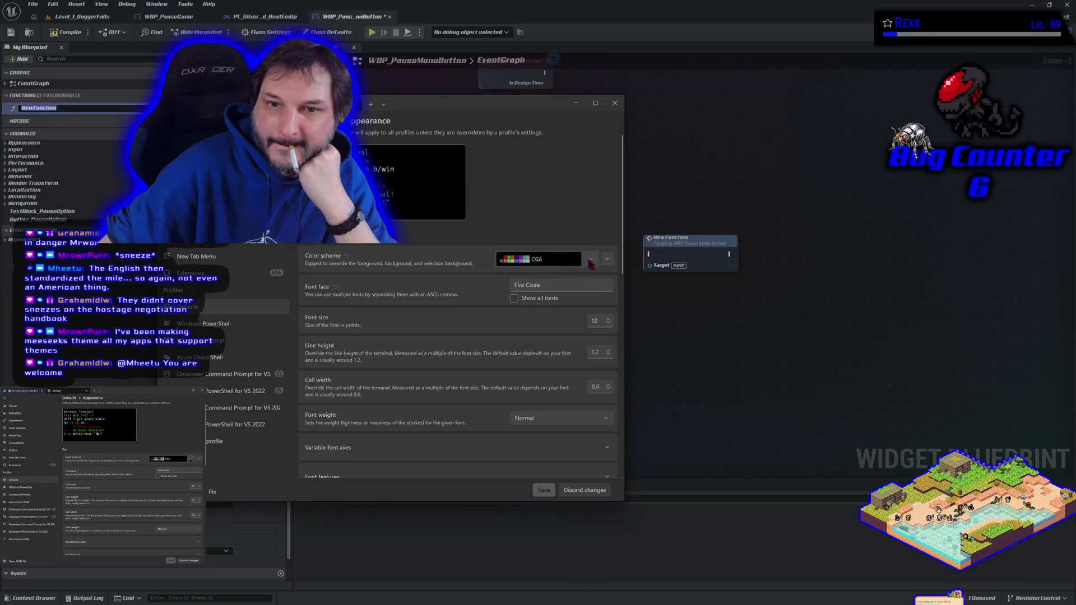
Preview several colour schemes and settle on IBM 5153 as the default.
{"action": "left_click", "coordinate": [566, 196]}
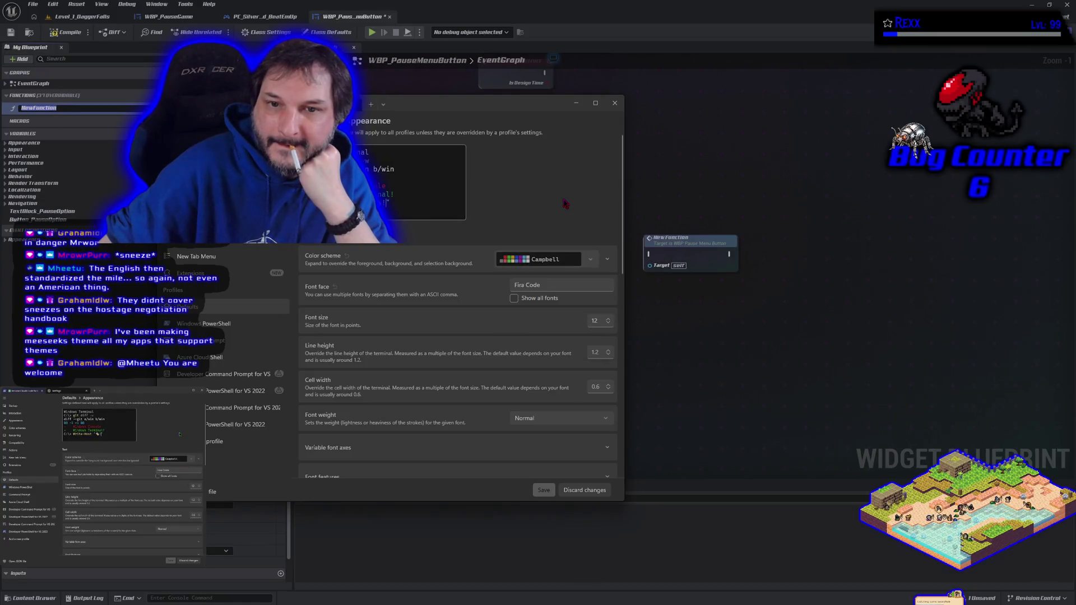
{"action": "left_click", "coordinate": [589, 265]}
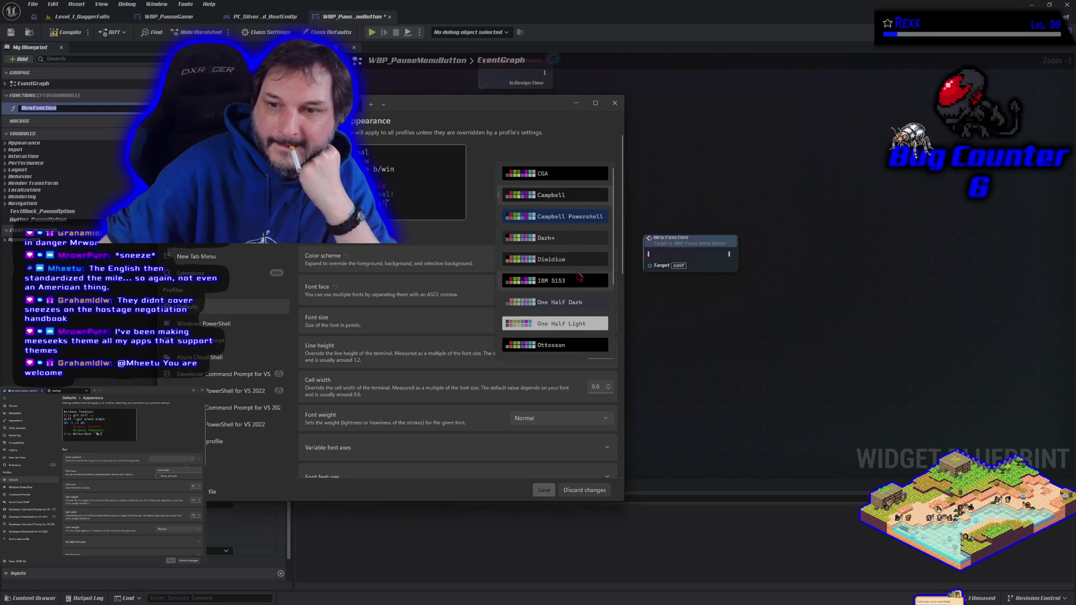
{"action": "left_click", "coordinate": [560, 280]}
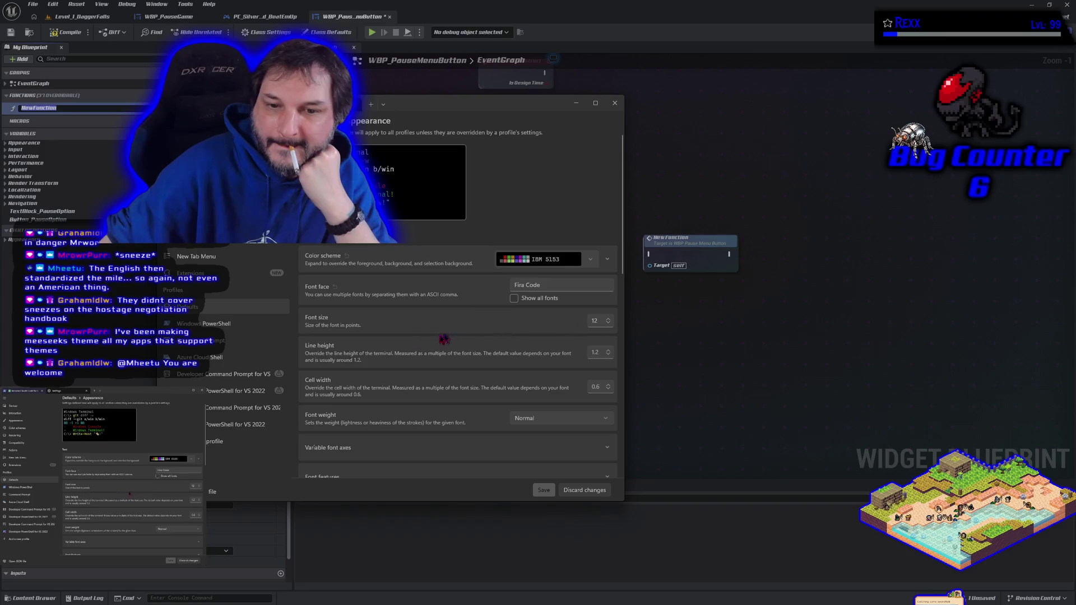
Switch retro terminal effects On, save, and return to the session output.
{"action": "scroll", "coordinate": [360, 416], "scroll_direction": "down", "scroll_amount": 5}
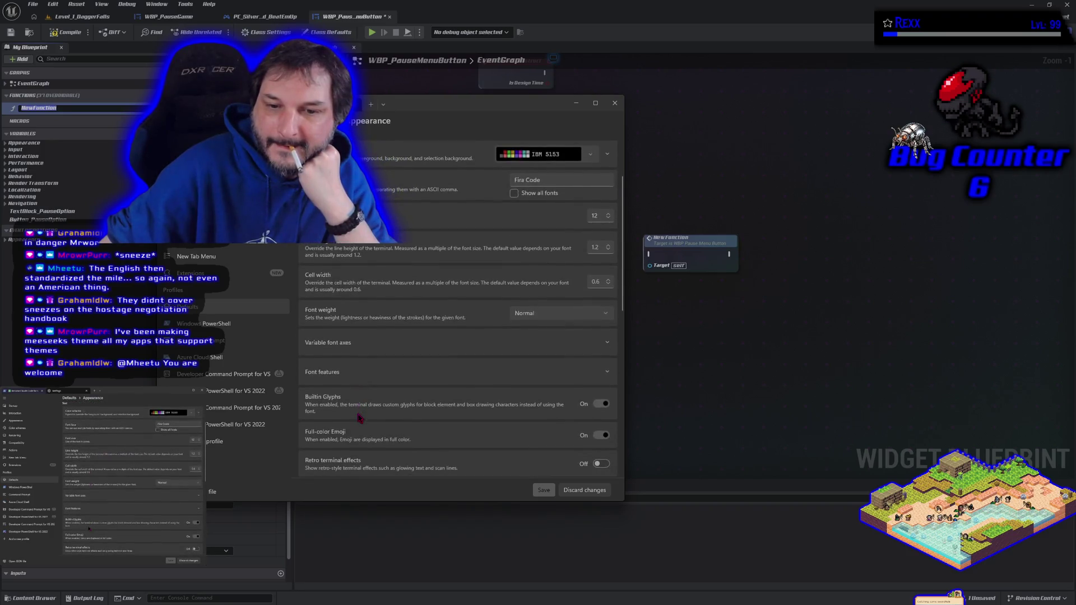
{"action": "scroll", "coordinate": [359, 418], "scroll_direction": "down", "scroll_amount": 2}
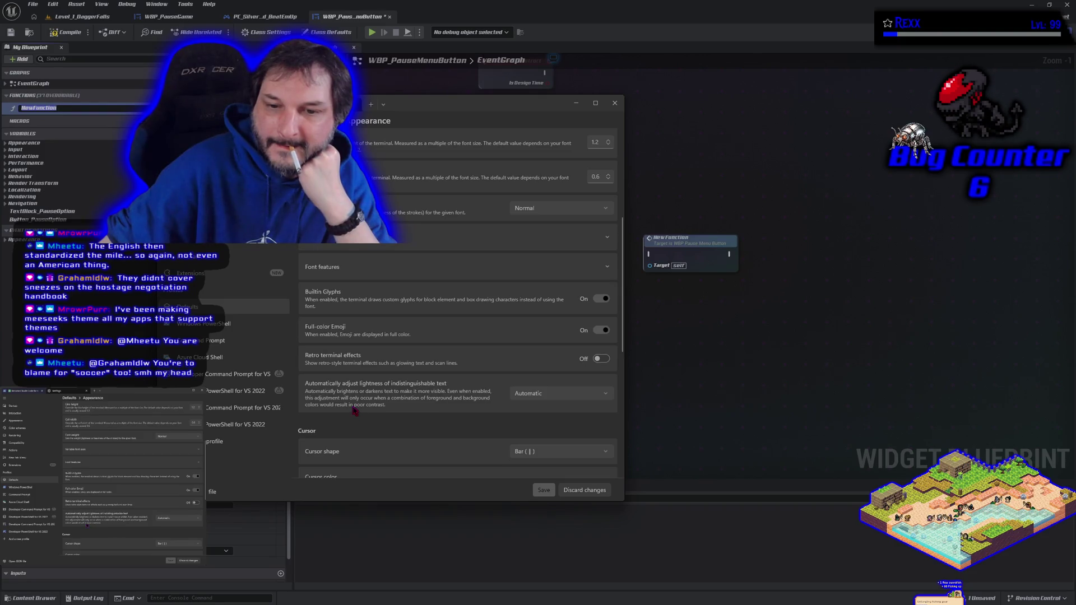
{"action": "left_click", "coordinate": [601, 358]}
{"action": "scroll", "coordinate": [406, 391], "scroll_direction": "down", "scroll_amount": 2}
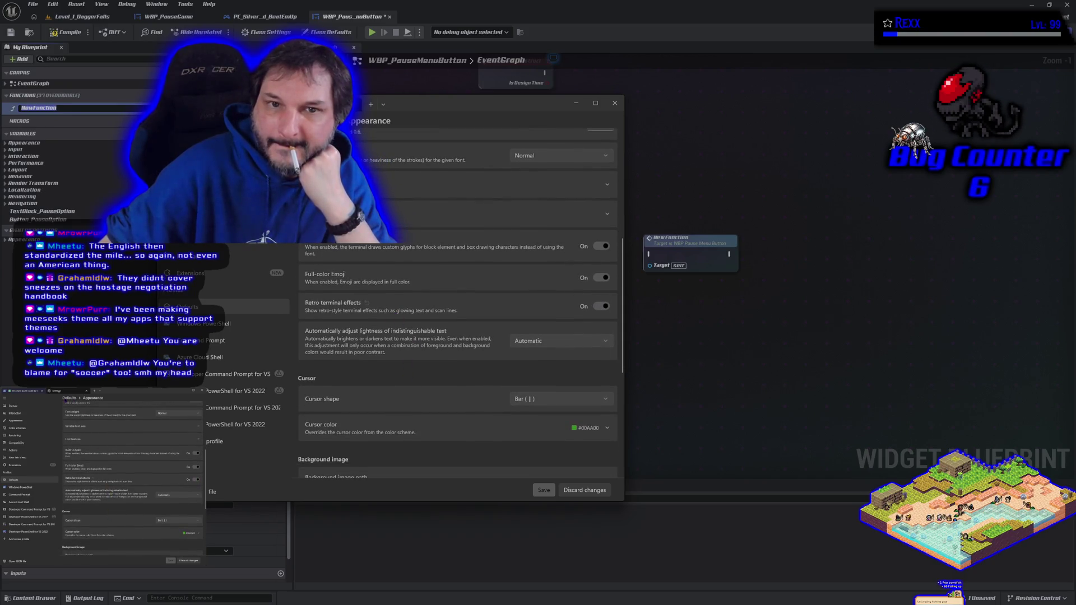
{"action": "left_click", "coordinate": [550, 491]}
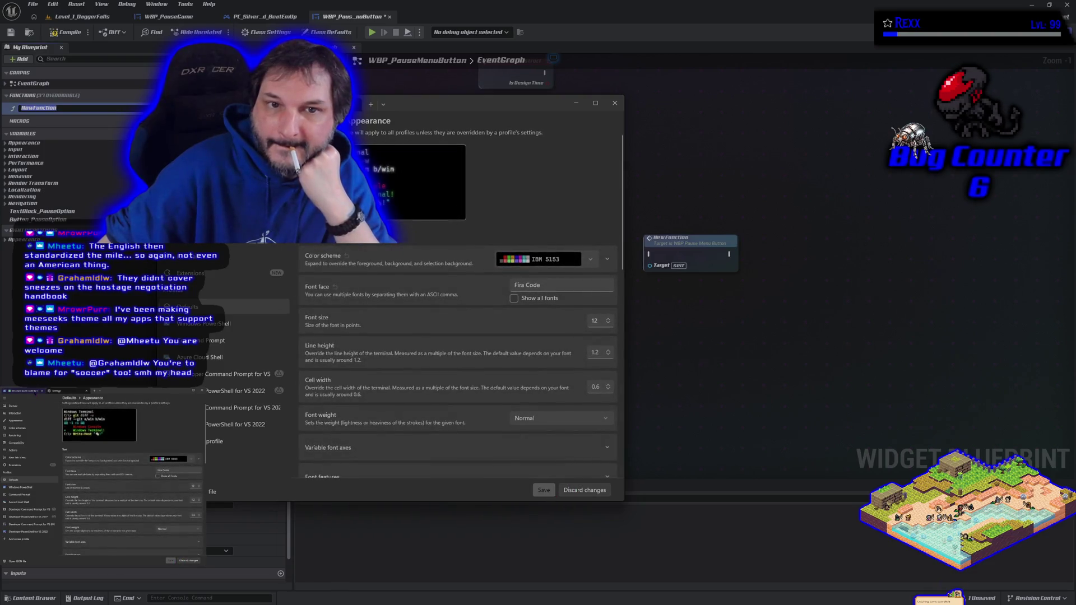
{"action": "left_click", "coordinate": [215, 101]}
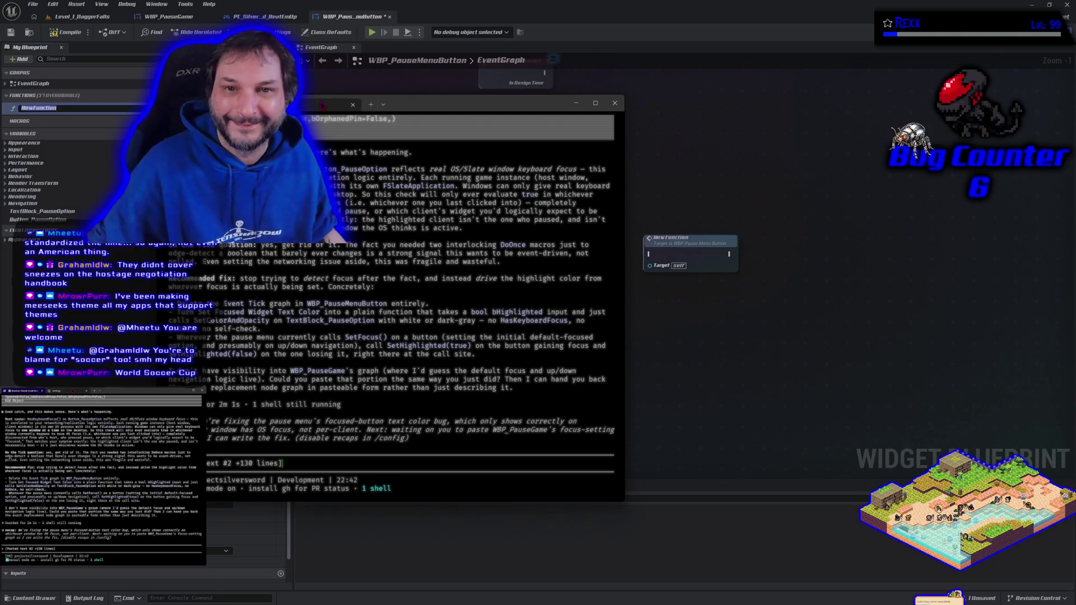
{"action": "key", "text": "ctrl+comma"}
{"action": "scroll", "coordinate": [493, 408], "scroll_direction": "down", "scroll_amount": 10}
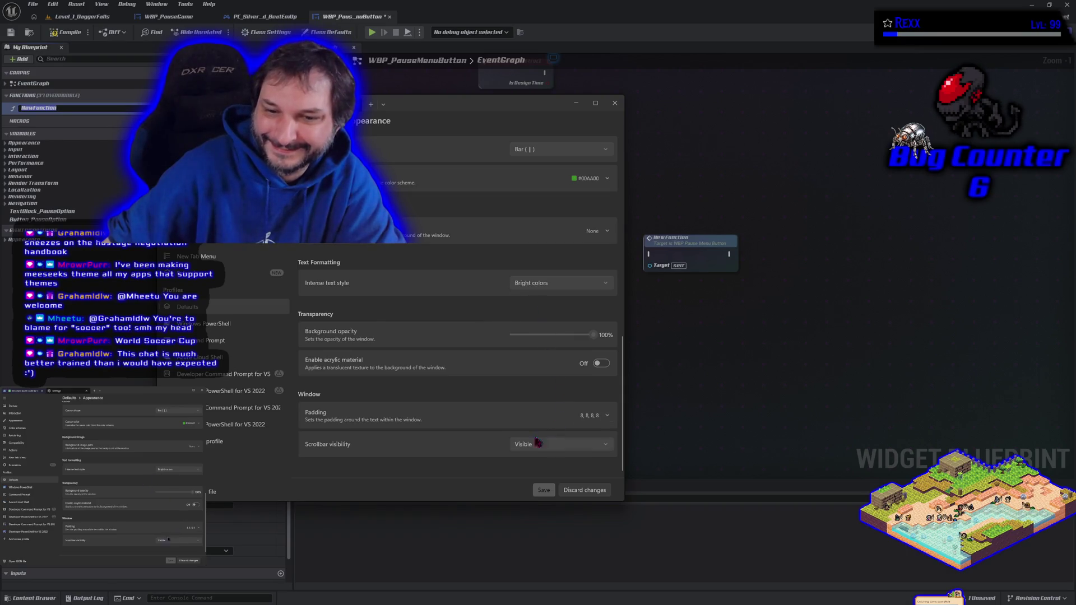
Toggle retro terminal effects Off and save, glancing at the session tab before returning to settings.
{"action": "scroll", "coordinate": [476, 374], "scroll_direction": "up", "scroll_amount": 3}
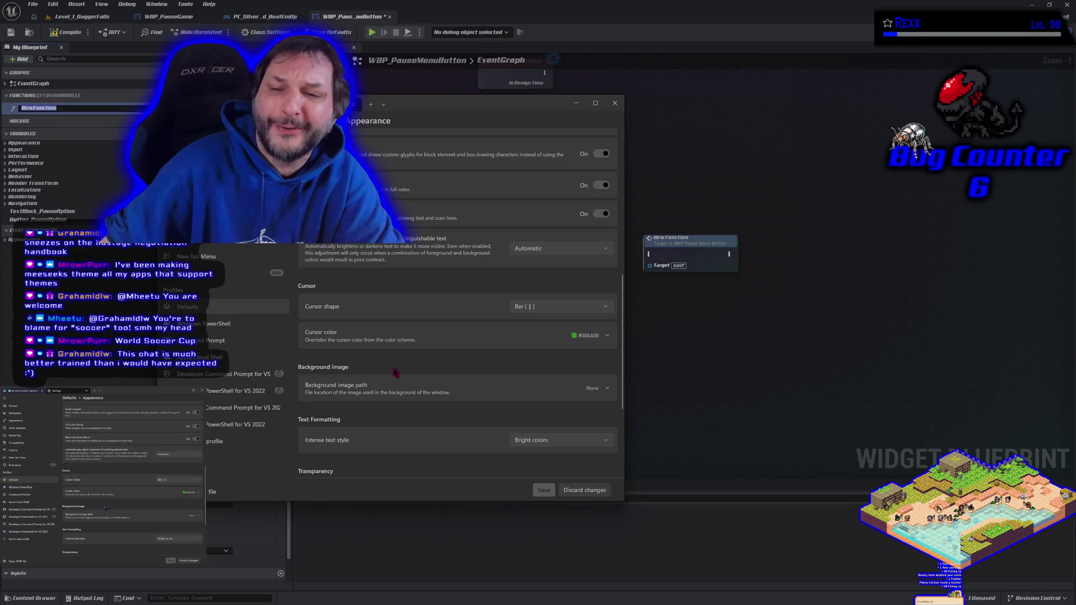
{"action": "scroll", "coordinate": [395, 372], "scroll_direction": "up", "scroll_amount": 4}
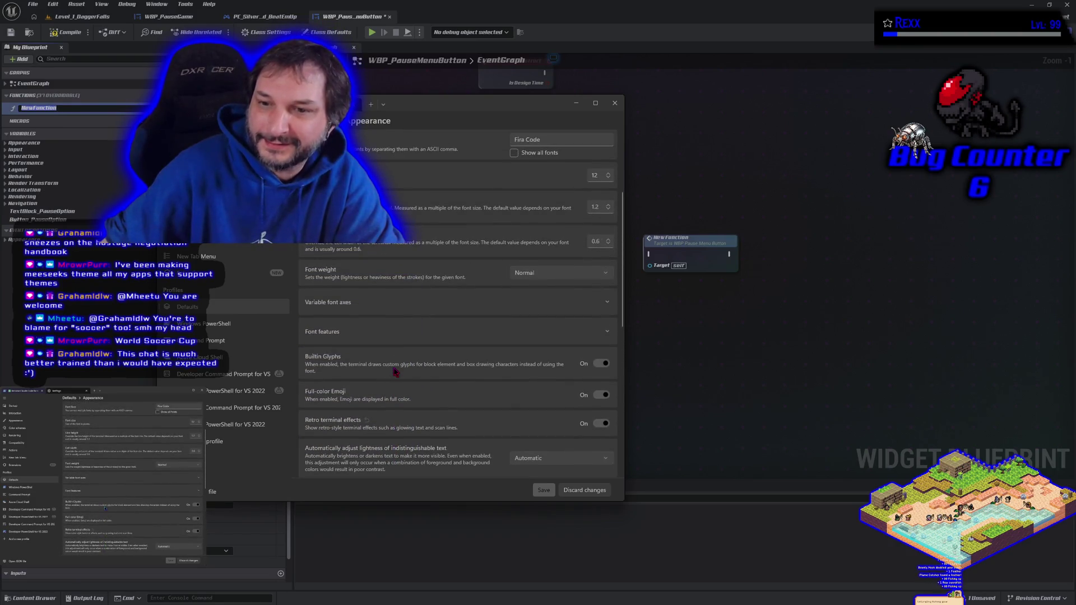
{"action": "scroll", "coordinate": [395, 372], "scroll_direction": "up", "scroll_amount": 3}
{"action": "scroll", "coordinate": [395, 372], "scroll_direction": "down", "scroll_amount": 4}
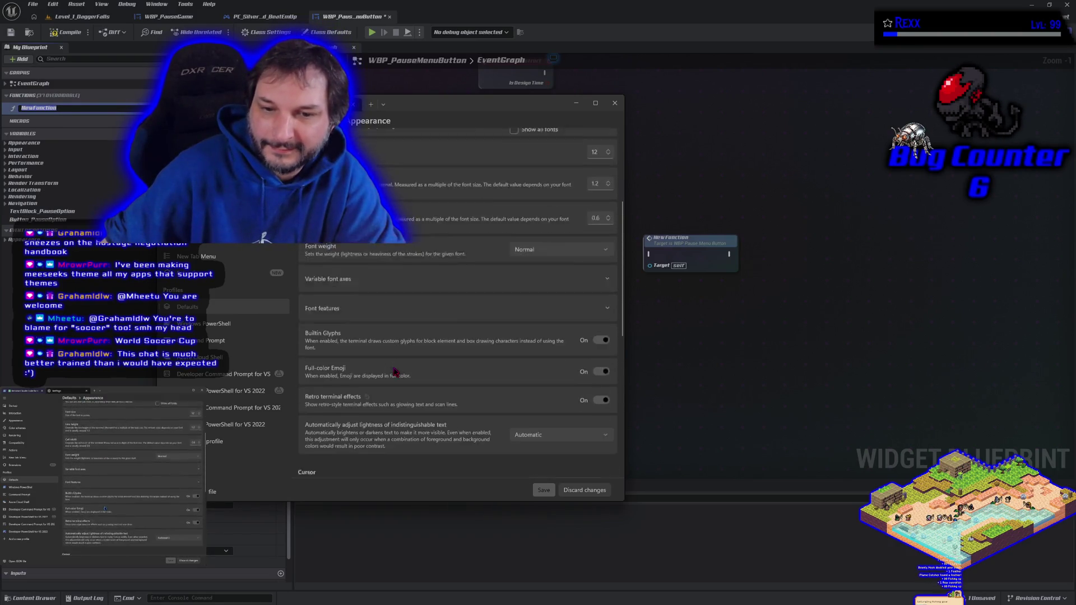
{"action": "left_click", "coordinate": [598, 359]}
{"action": "left_click", "coordinate": [544, 490]}
{"action": "scroll", "coordinate": [465, 370], "scroll_direction": "up", "scroll_amount": 5}
{"action": "key", "text": "ctrl+Tab"}
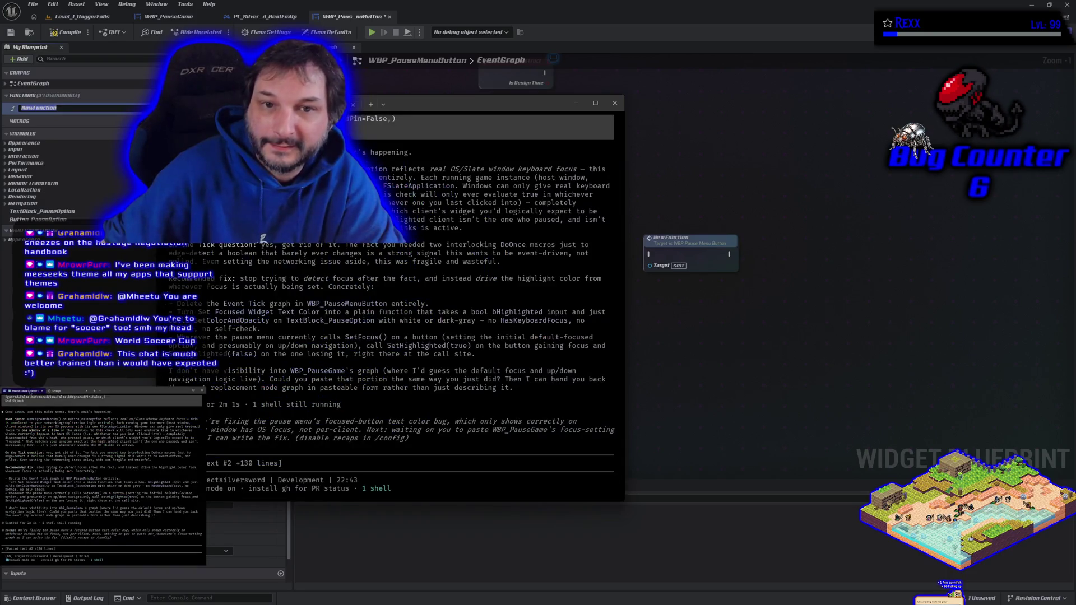
{"action": "key", "text": "ctrl+Tab"}
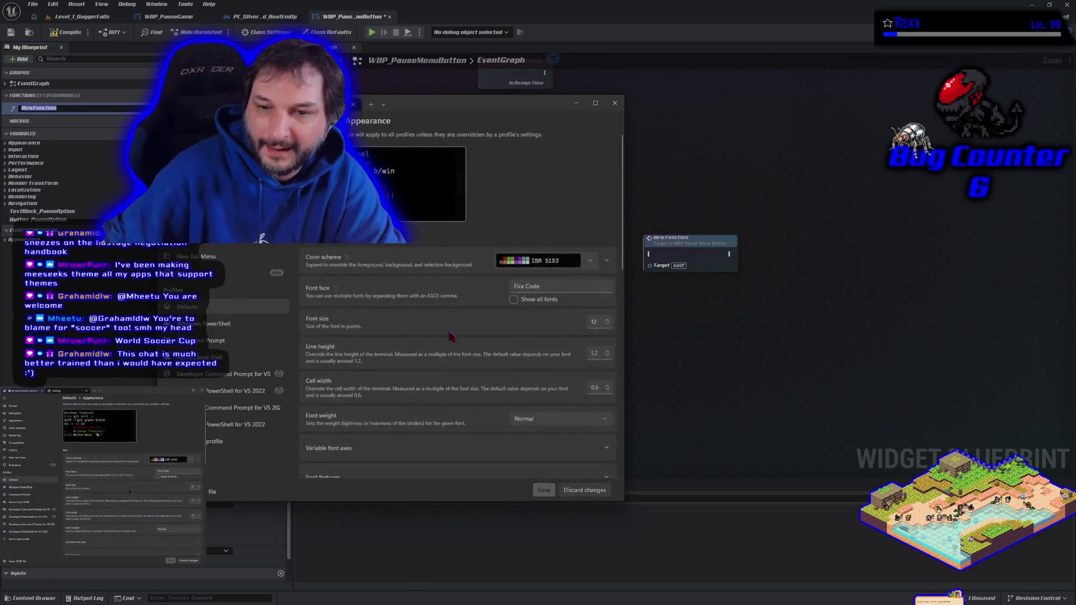
Check Use desktop wallpaper under Background image path and save, viewing it behind the session.
{"action": "scroll", "coordinate": [445, 334], "scroll_direction": "down", "scroll_amount": 5}
{"action": "scroll", "coordinate": [448, 343], "scroll_direction": "down", "scroll_amount": 4}
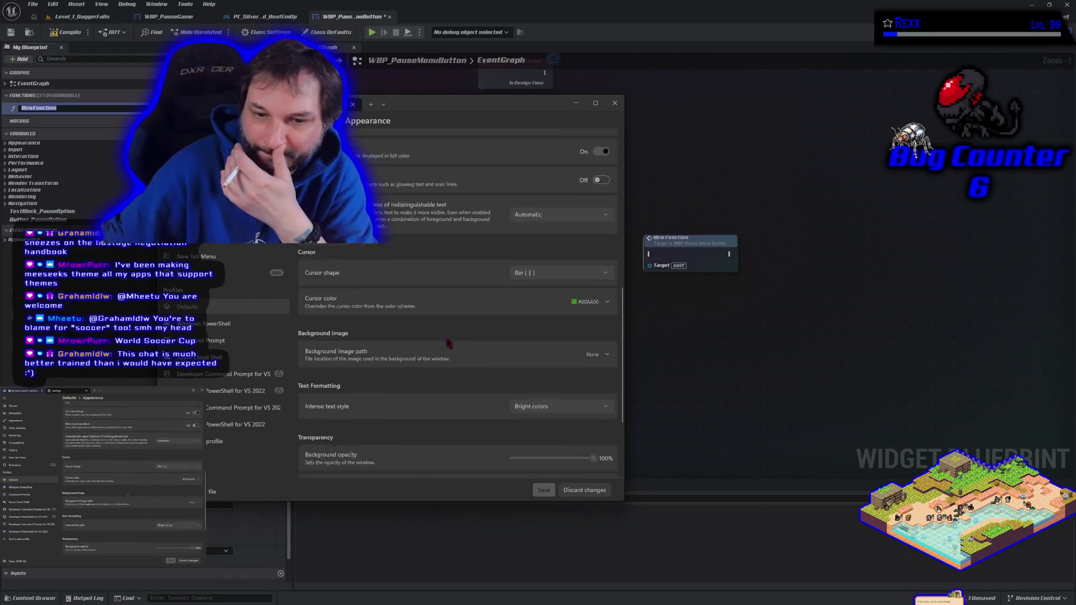
{"action": "scroll", "coordinate": [471, 295], "scroll_direction": "up", "scroll_amount": 2}
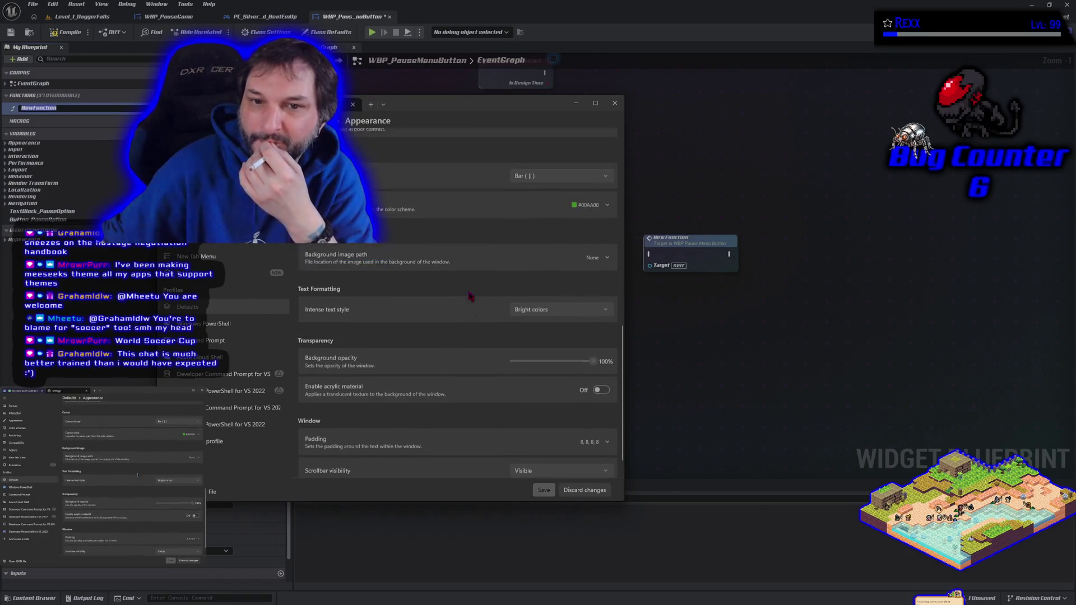
{"action": "left_click", "coordinate": [581, 290]}
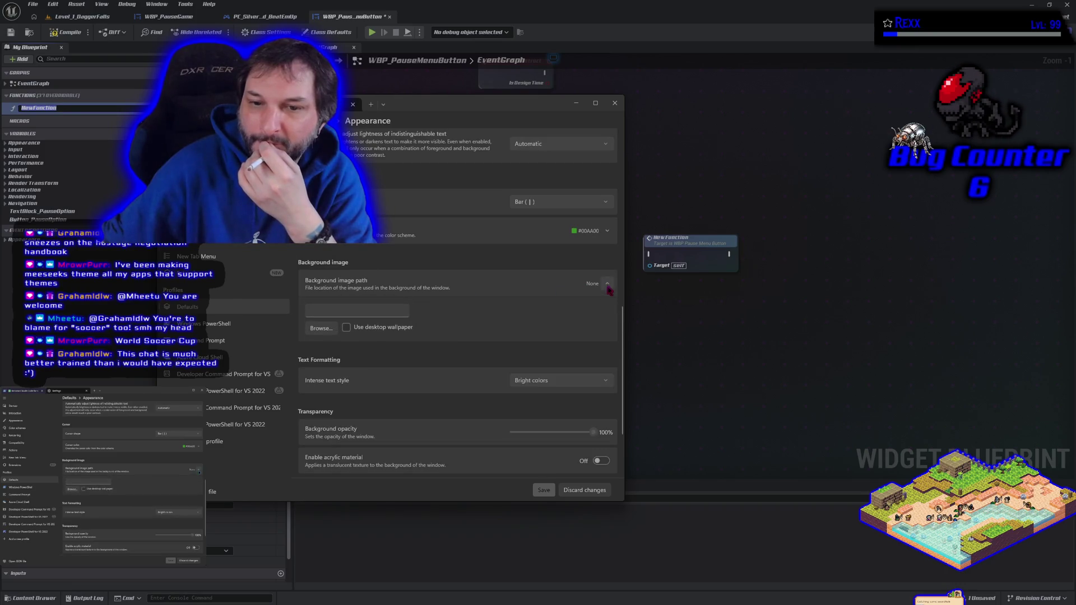
{"action": "left_click", "coordinate": [347, 327]}
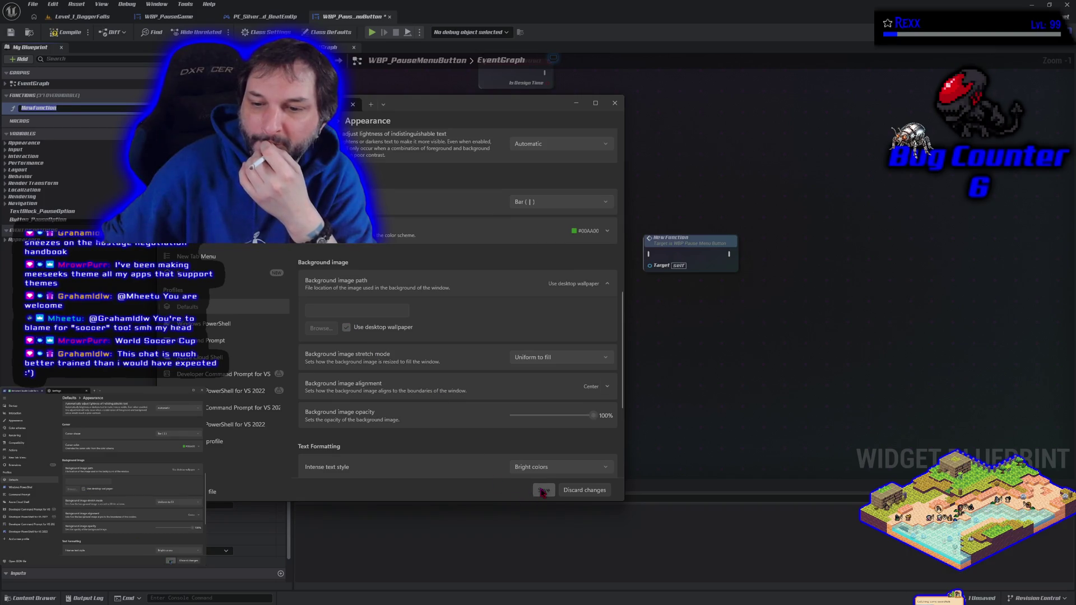
{"action": "left_click", "coordinate": [543, 491]}
{"action": "key", "text": "ctrl+Tab"}
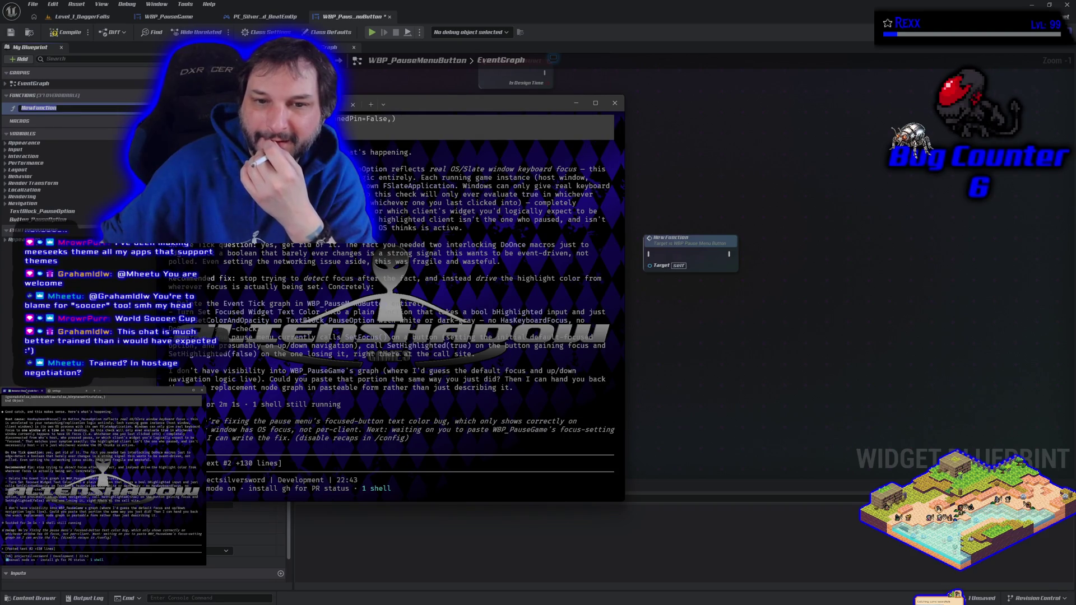
{"action": "key", "text": "ctrl+shift+Tab"}
Uncheck Use desktop wallpaper, set 5073414.jpg as the background image, and save.
{"action": "scroll", "coordinate": [423, 392], "scroll_direction": "down", "scroll_amount": 5}
{"action": "scroll", "coordinate": [422, 395], "scroll_direction": "down", "scroll_amount": 2}
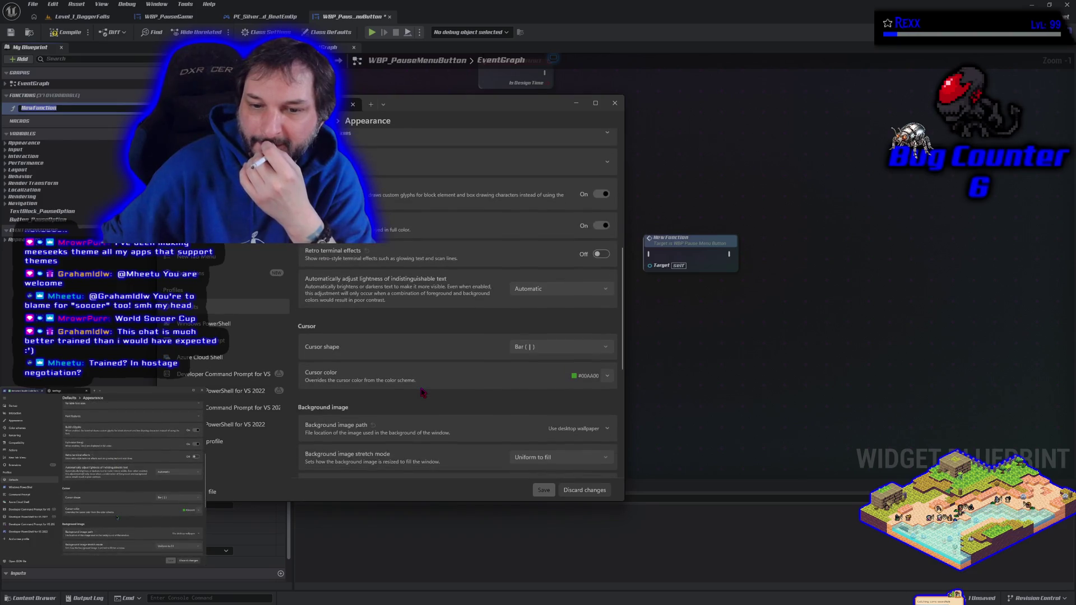
{"action": "scroll", "coordinate": [423, 392], "scroll_direction": "down", "scroll_amount": 2}
{"action": "left_click", "coordinate": [580, 330]}
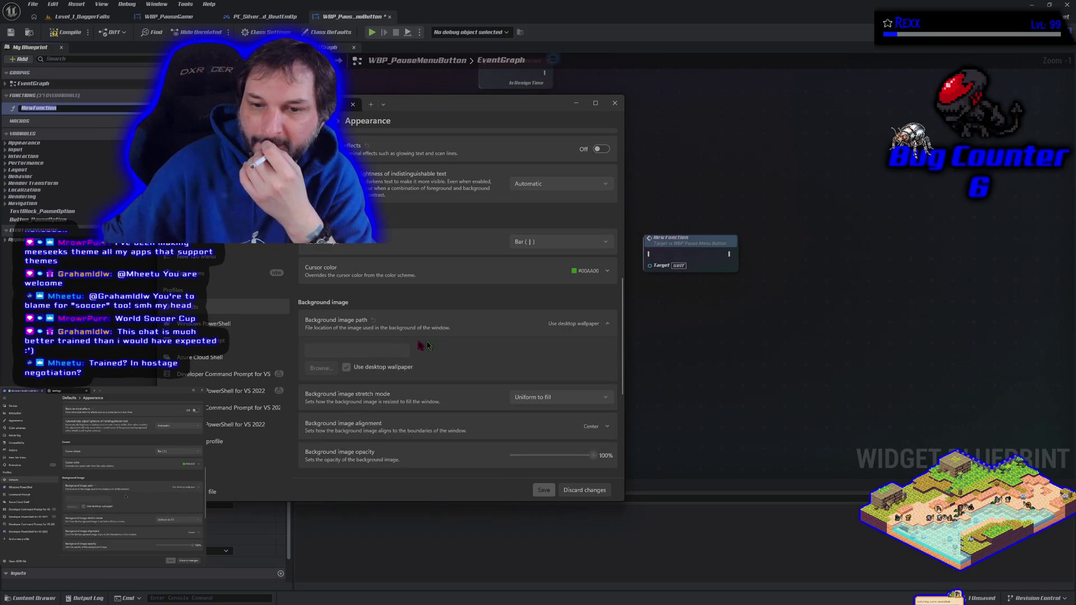
{"action": "left_click", "coordinate": [348, 368]}
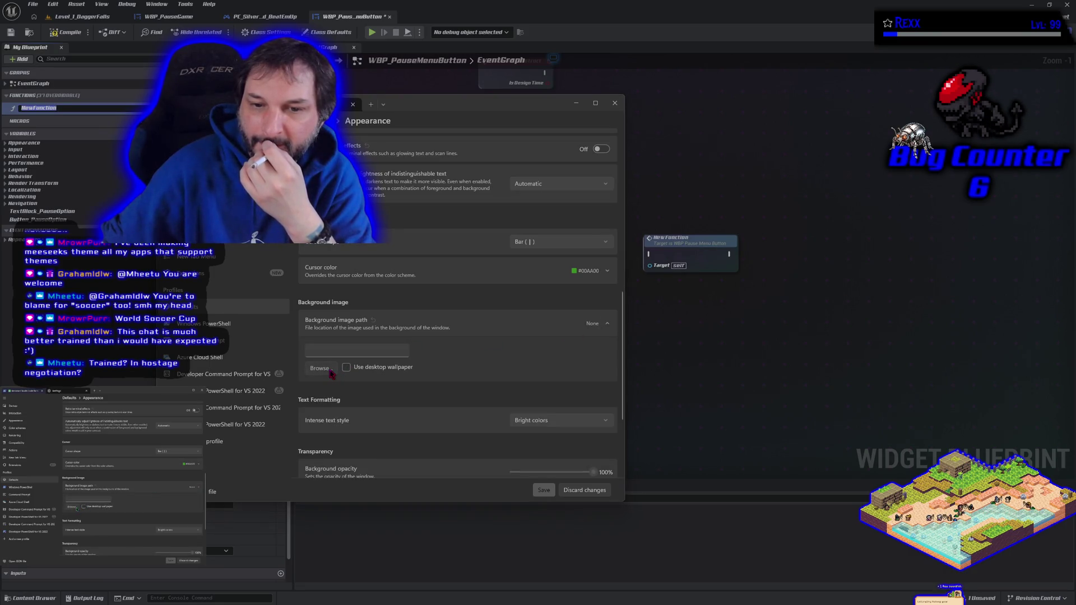
{"action": "left_click", "coordinate": [319, 368]}
{"action": "key", "text": "Escape"}
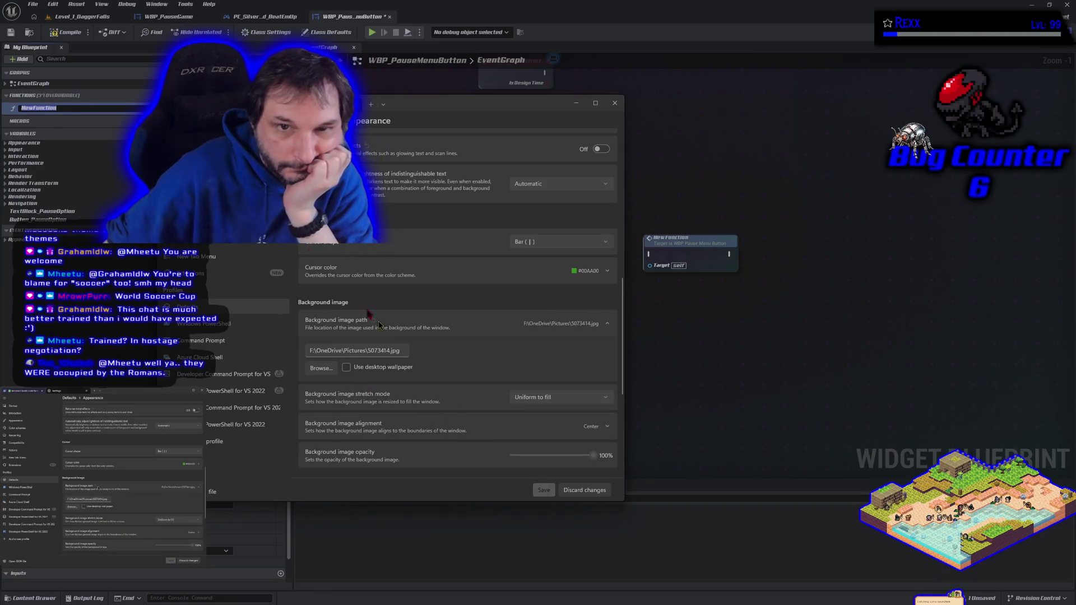
{"action": "left_click", "coordinate": [544, 490]}
{"action": "key", "text": "ctrl+Tab"}
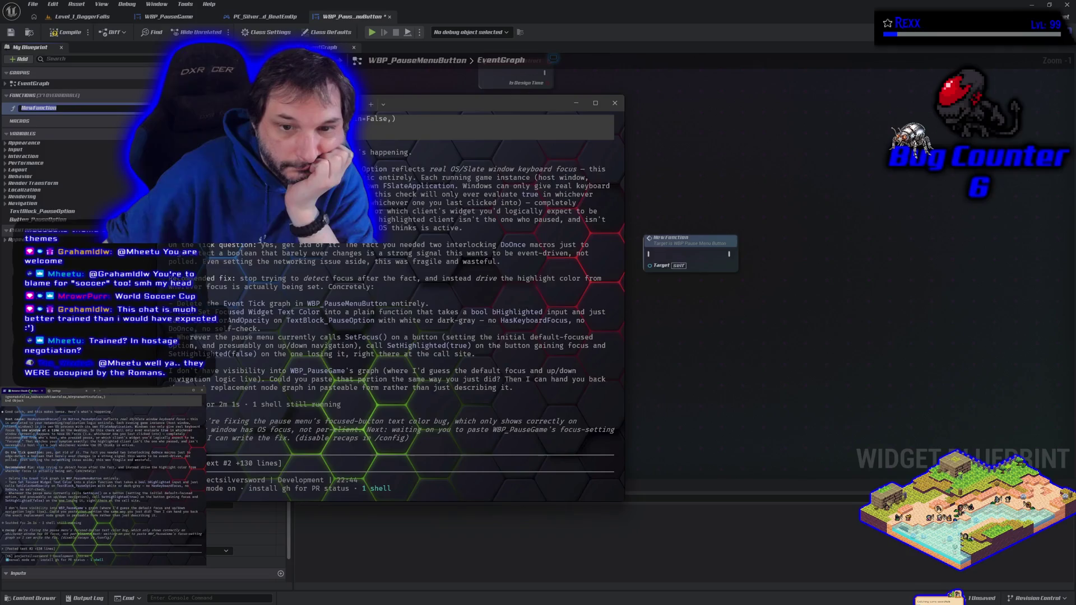
{"action": "key", "text": "ctrl+Tab"}
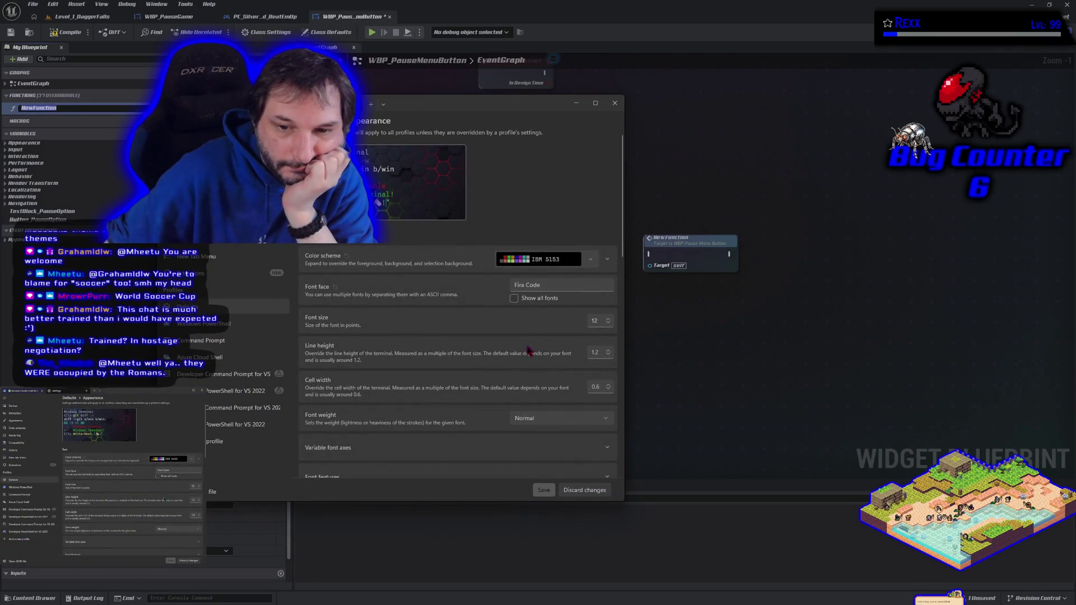
Set the background image path to carbonfiberbg.png, save, and check the conversation tab.
{"action": "scroll", "coordinate": [530, 350], "scroll_direction": "down", "scroll_amount": 10}
{"action": "scroll", "coordinate": [529, 350], "scroll_direction": "down", "scroll_amount": 5}
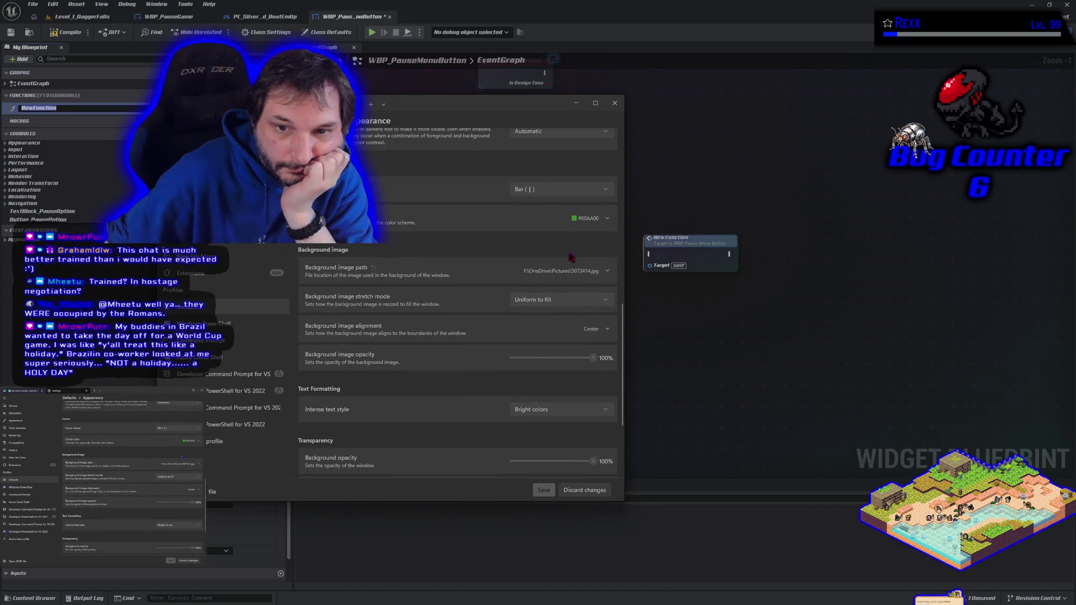
{"action": "left_click", "coordinate": [606, 271]}
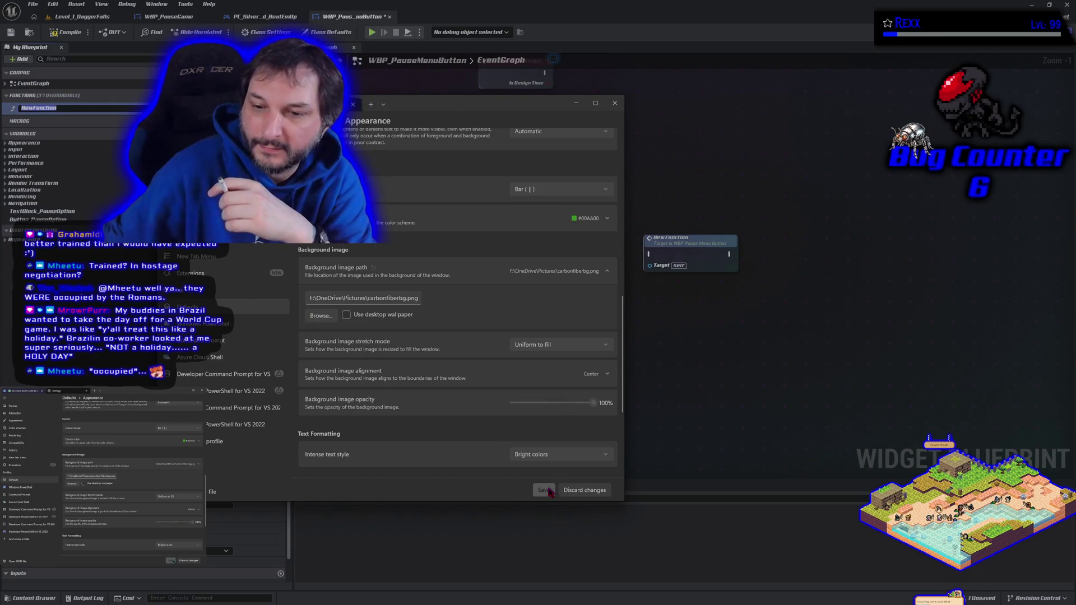
{"action": "left_click", "coordinate": [549, 490]}
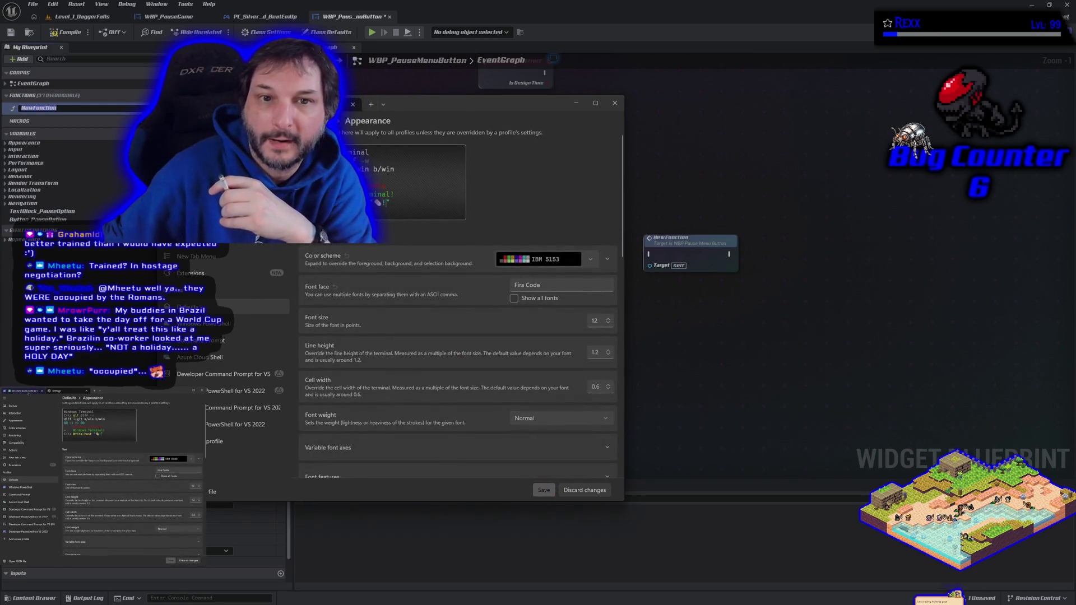
{"action": "key", "text": "ctrl+Tab"}
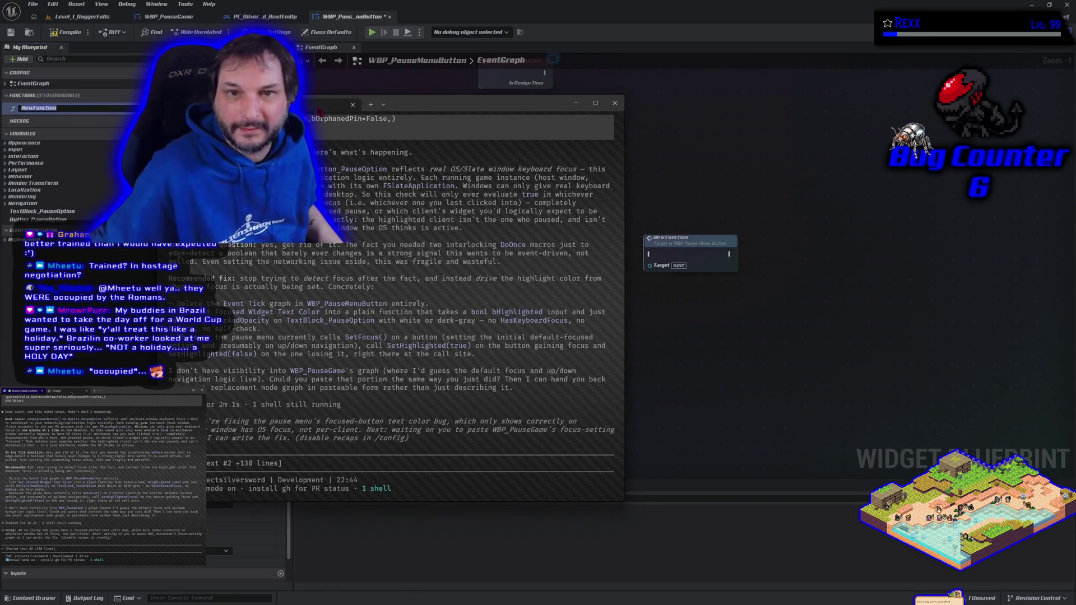
{"action": "key", "text": "ctrl+comma"}
{"action": "scroll", "coordinate": [520, 372], "scroll_direction": "down", "scroll_amount": 10}
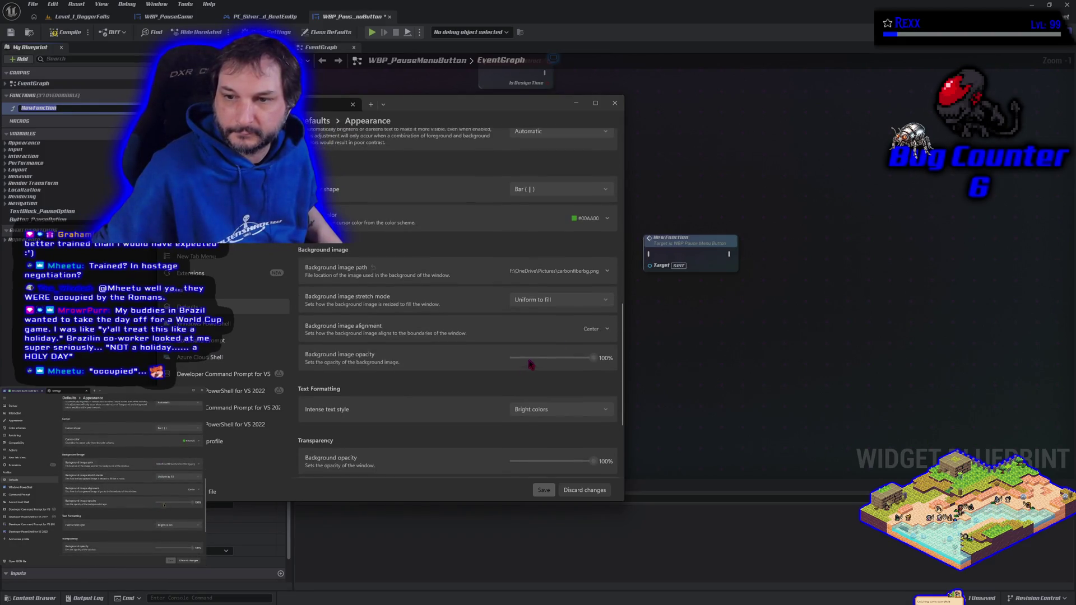
Browse to 200.gif as the default background image and save it.
{"action": "left_click", "coordinate": [608, 271]}
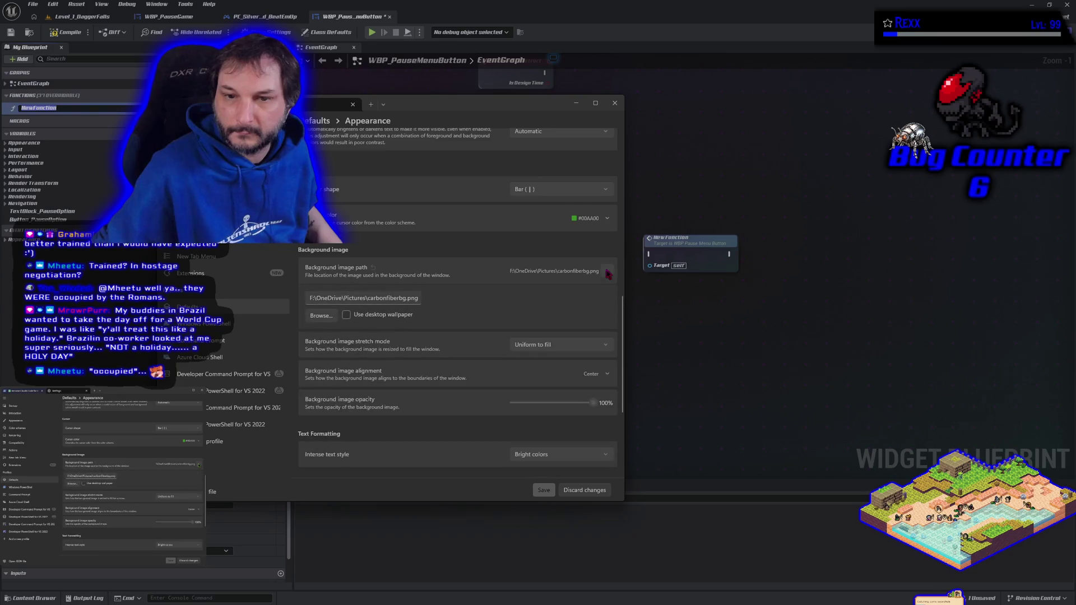
{"action": "left_click", "coordinate": [326, 318]}
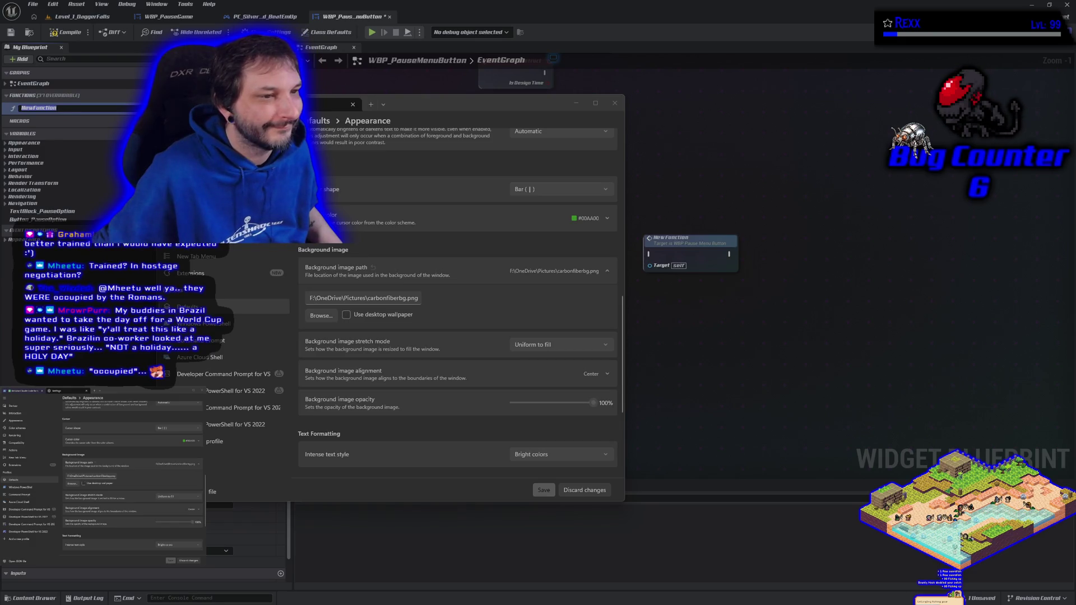
{"action": "left_click", "coordinate": [544, 490]}
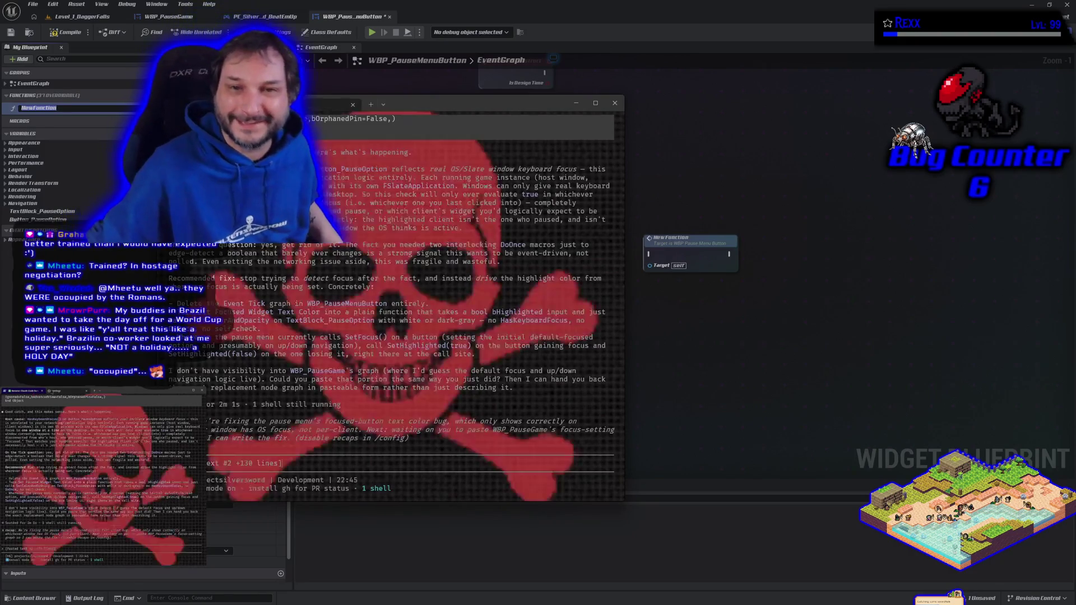
Toggle retro terminal effects On, save, nudge the window down, and reopen Settings.
{"action": "scroll", "coordinate": [432, 393], "scroll_direction": "down", "scroll_amount": 10}
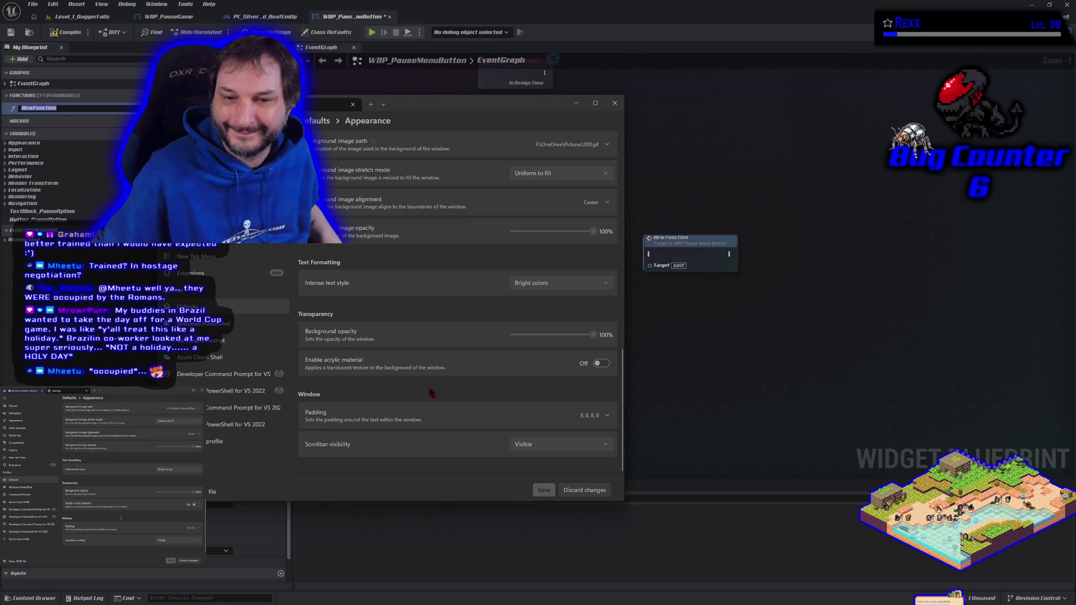
{"action": "scroll", "coordinate": [432, 392], "scroll_direction": "up", "scroll_amount": 5}
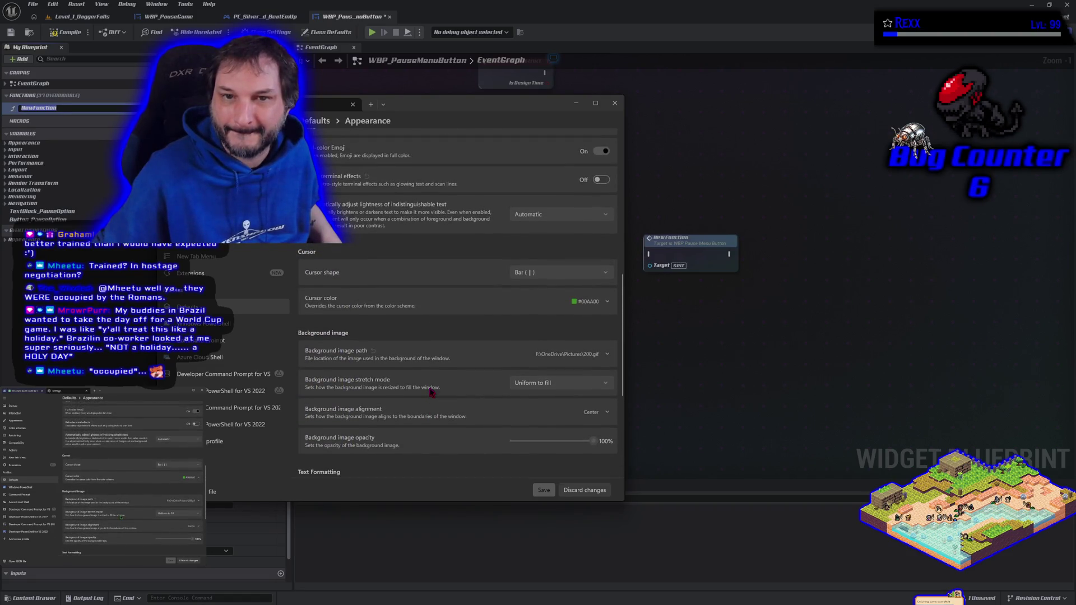
{"action": "scroll", "coordinate": [432, 392], "scroll_direction": "up", "scroll_amount": 1}
{"action": "left_click", "coordinate": [598, 232]}
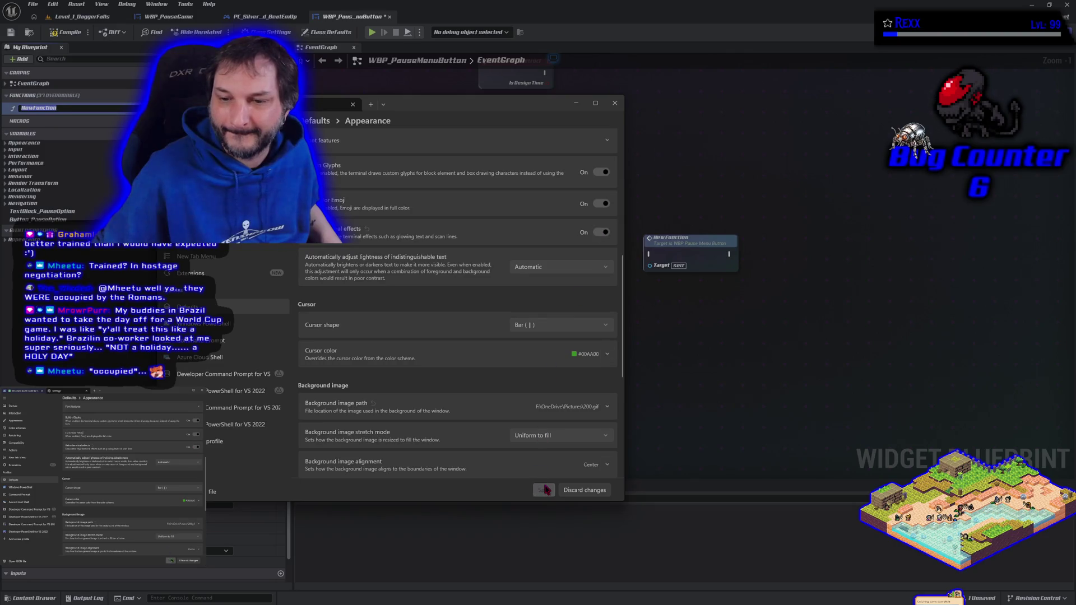
{"action": "left_click", "coordinate": [544, 490]}
{"action": "left_click", "coordinate": [231, 107]}
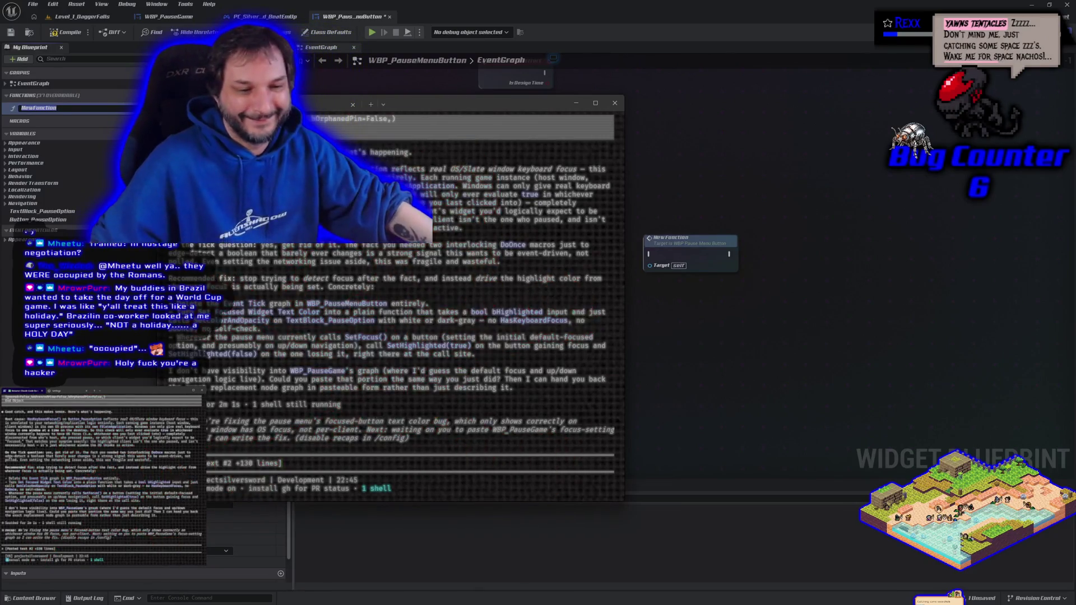
{"action": "left_click_drag", "start_coordinate": [431, 104], "coordinate": [424, 120]}
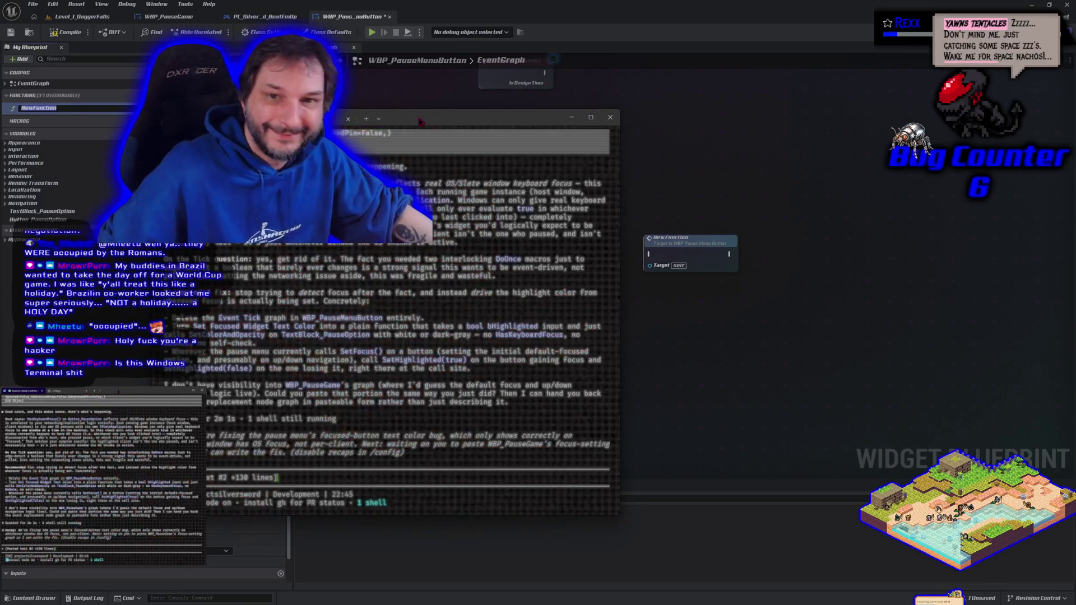
{"action": "key", "text": "ctrl+comma"}
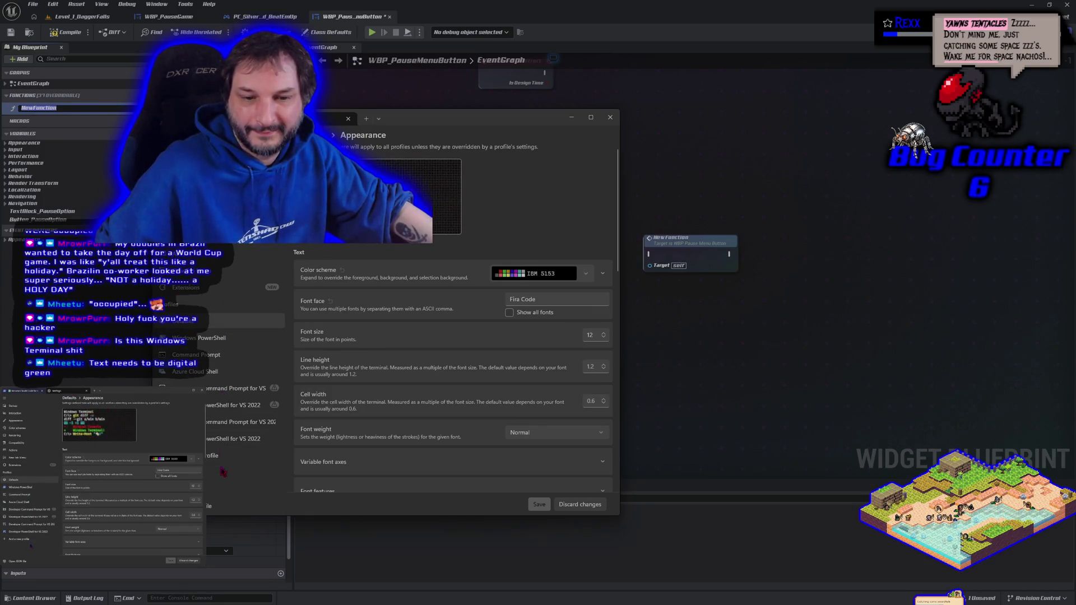
Move from the Windows PowerShell profile to the Defaults appearance settings.
{"action": "left_click", "coordinate": [223, 341]}
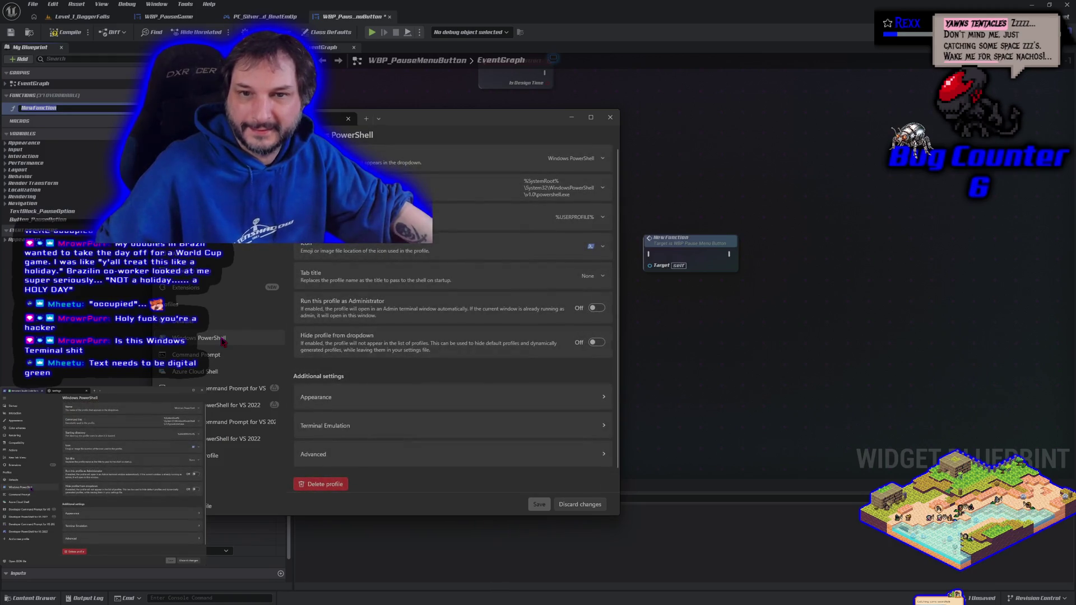
{"action": "left_click", "coordinate": [221, 321]}
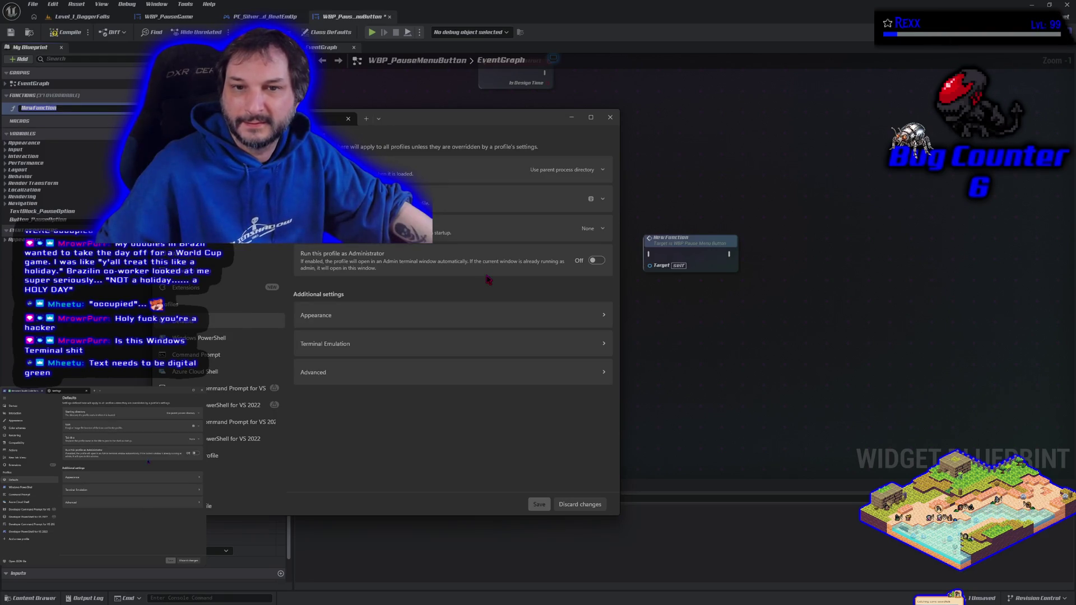
{"action": "left_click", "coordinate": [506, 326]}
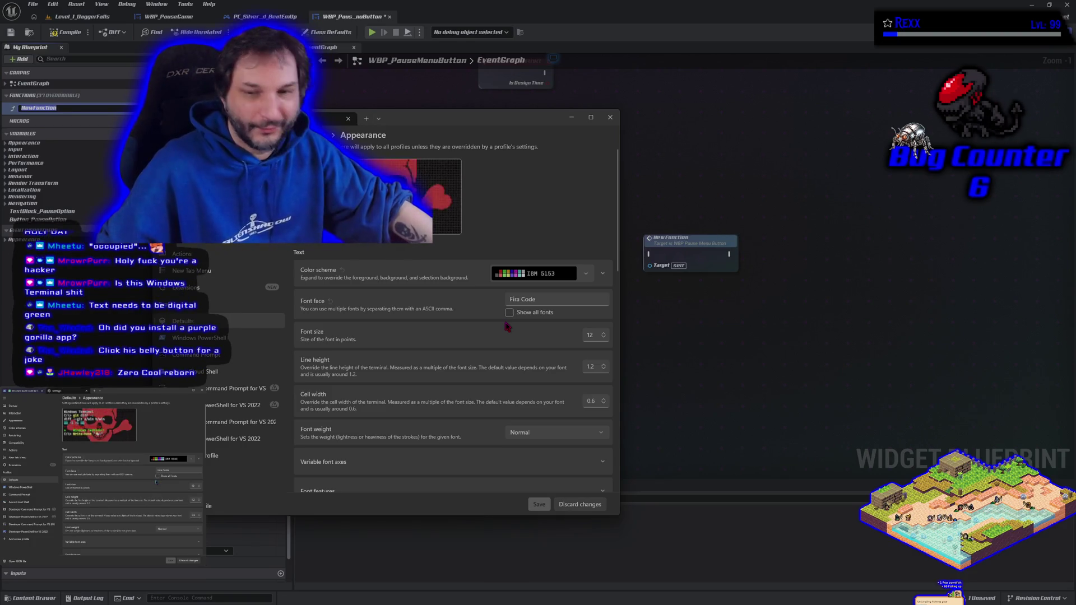
Expand Background image path and browse the Pictures folder for a new image.
{"action": "scroll", "coordinate": [506, 359], "scroll_direction": "down", "scroll_amount": 10}
{"action": "scroll", "coordinate": [503, 405], "scroll_direction": "down", "scroll_amount": 5}
{"action": "scroll", "coordinate": [500, 388], "scroll_direction": "up", "scroll_amount": 3}
{"action": "scroll", "coordinate": [501, 385], "scroll_direction": "up", "scroll_amount": 4}
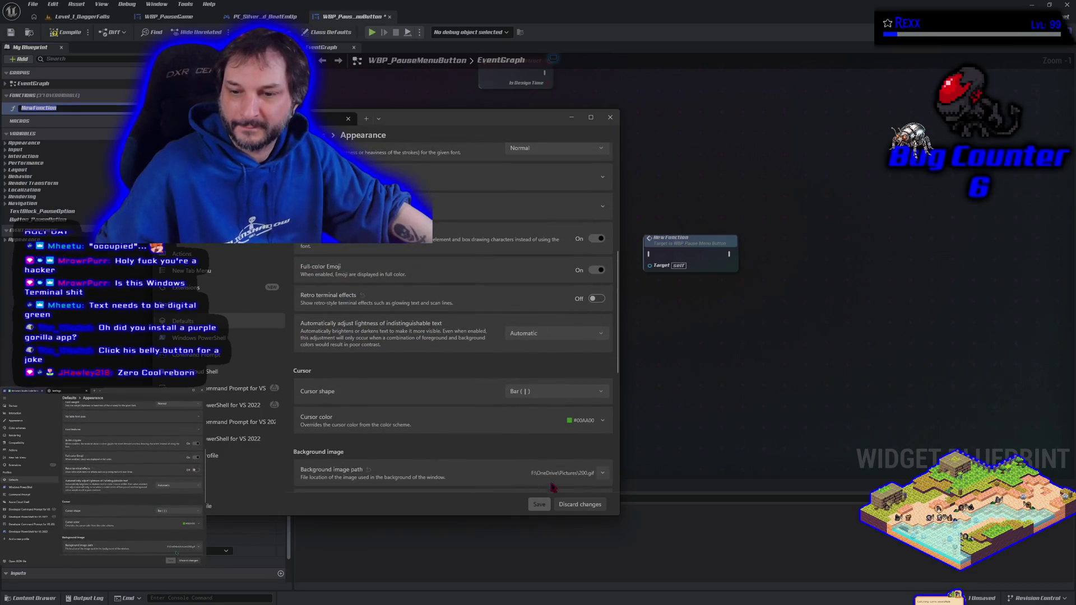
{"action": "scroll", "coordinate": [523, 415], "scroll_direction": "up", "scroll_amount": 4}
{"action": "scroll", "coordinate": [508, 355], "scroll_direction": "down", "scroll_amount": 10}
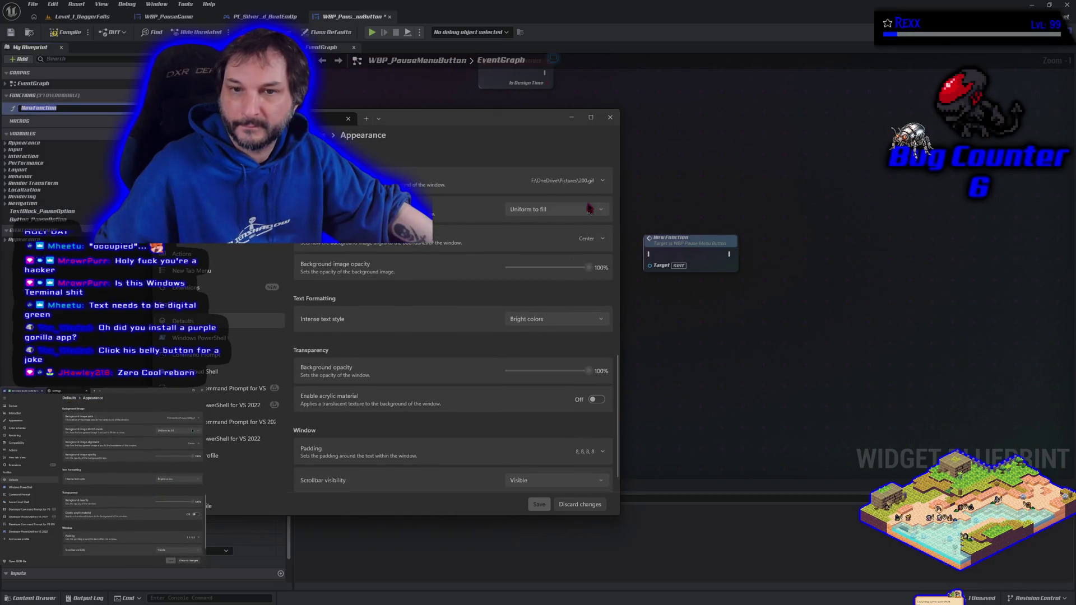
{"action": "left_click", "coordinate": [601, 183]}
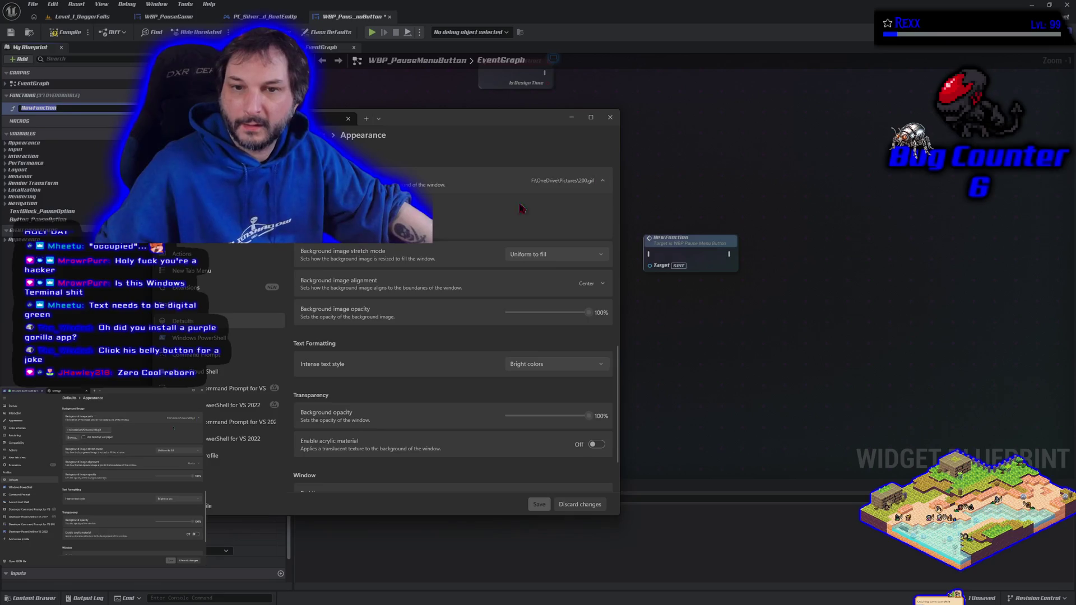
{"action": "left_click", "coordinate": [317, 225]}
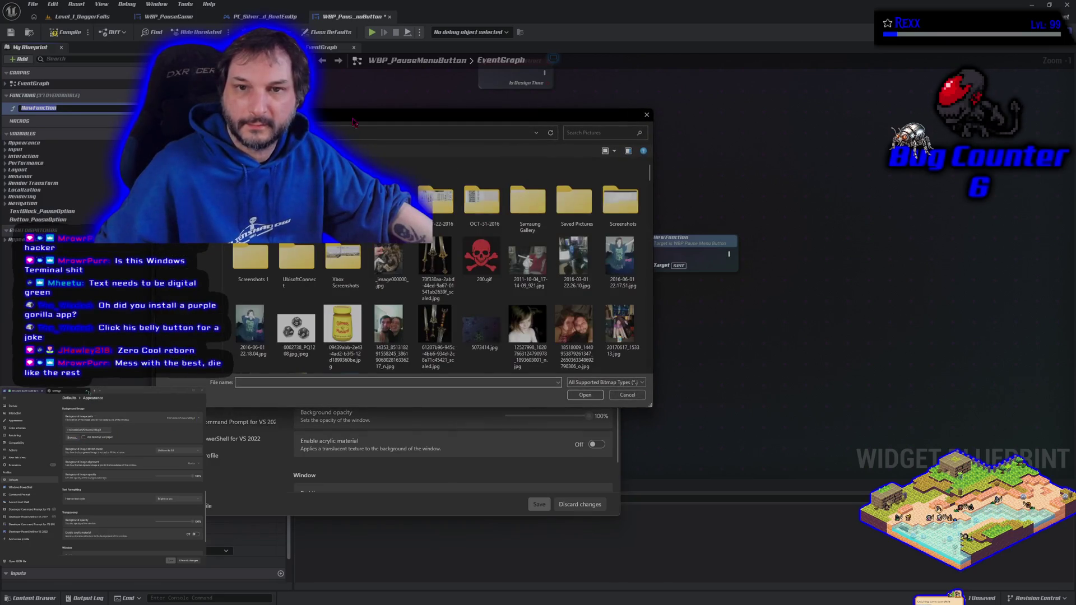
{"action": "double_click", "coordinate": [480, 257]}
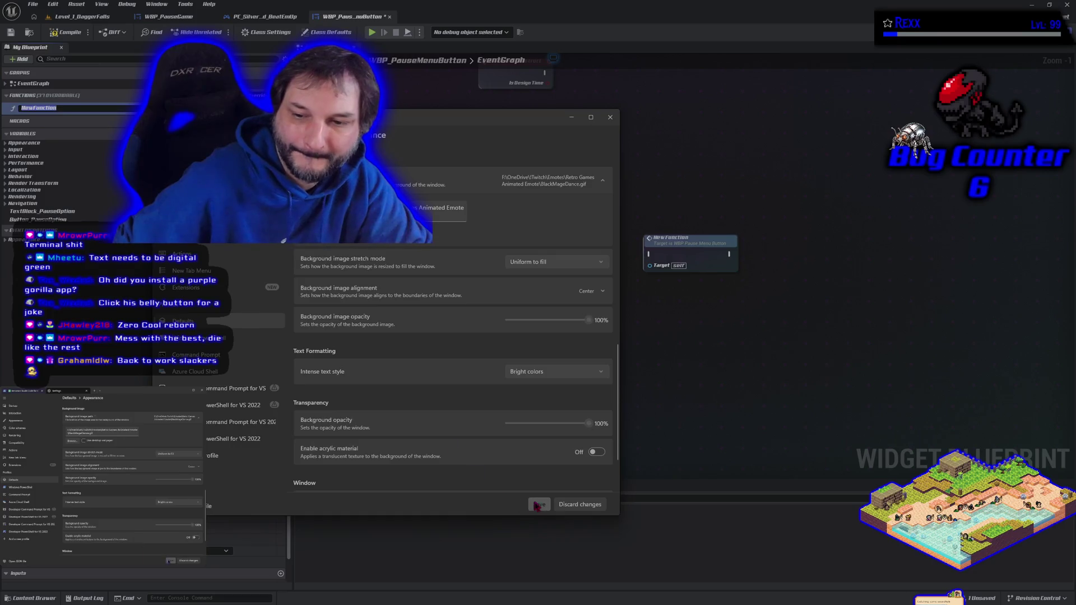
Scroll back up the settings page after BlackMageDance.gif becomes the background.
{"action": "scroll", "coordinate": [444, 461], "scroll_direction": "up", "scroll_amount": 15}
View the BlackMageDance.gif background in the conversation tab, then reopen Settings.
{"action": "key", "text": "ctrl+Tab"}
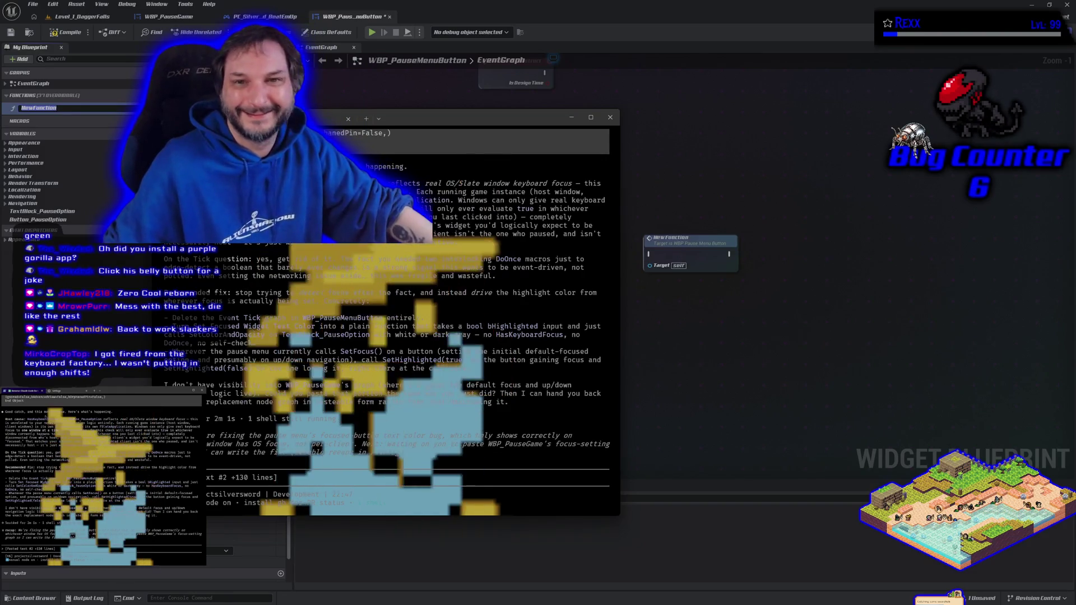
{"action": "key", "text": "ctrl+comma"}
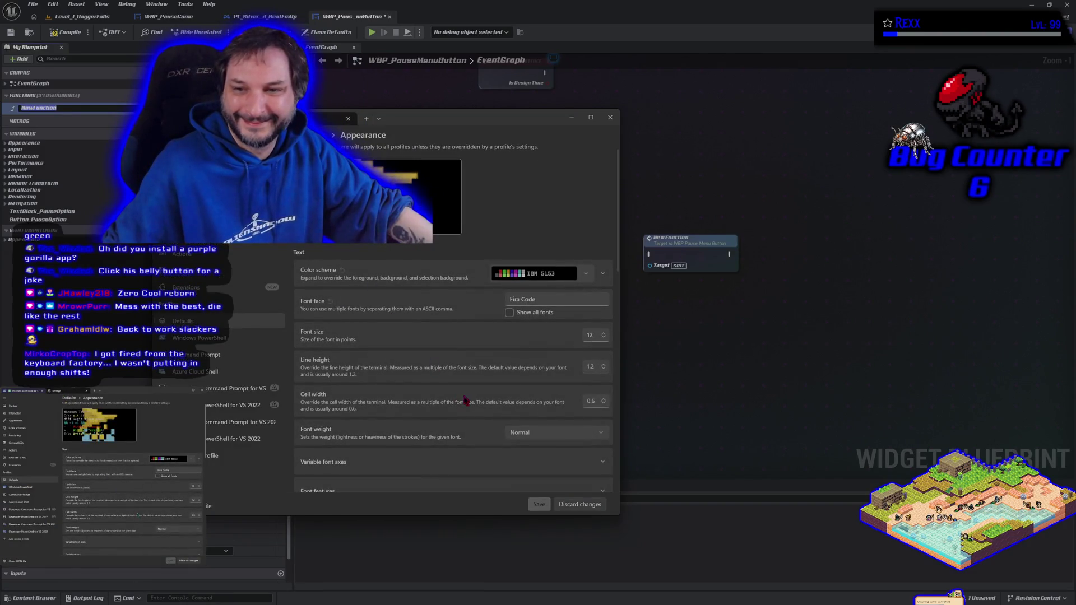
Scroll to Background image, expand its path options, then return to the terminal session.
{"action": "scroll", "coordinate": [465, 400], "scroll_direction": "down", "scroll_amount": 3}
{"action": "scroll", "coordinate": [465, 400], "scroll_direction": "down", "scroll_amount": 3}
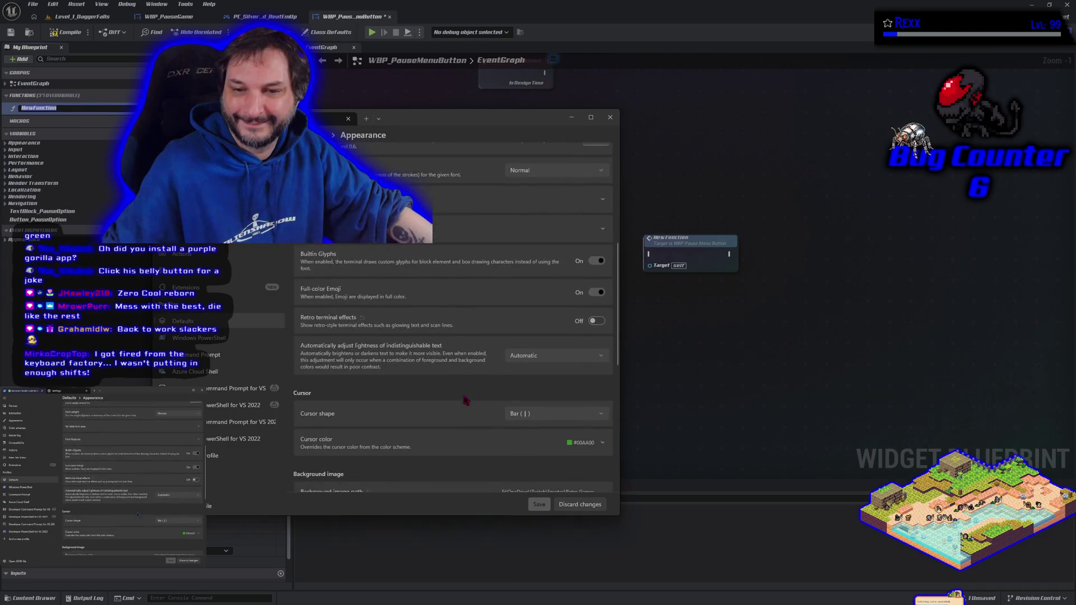
{"action": "scroll", "coordinate": [465, 400], "scroll_direction": "down", "scroll_amount": 3}
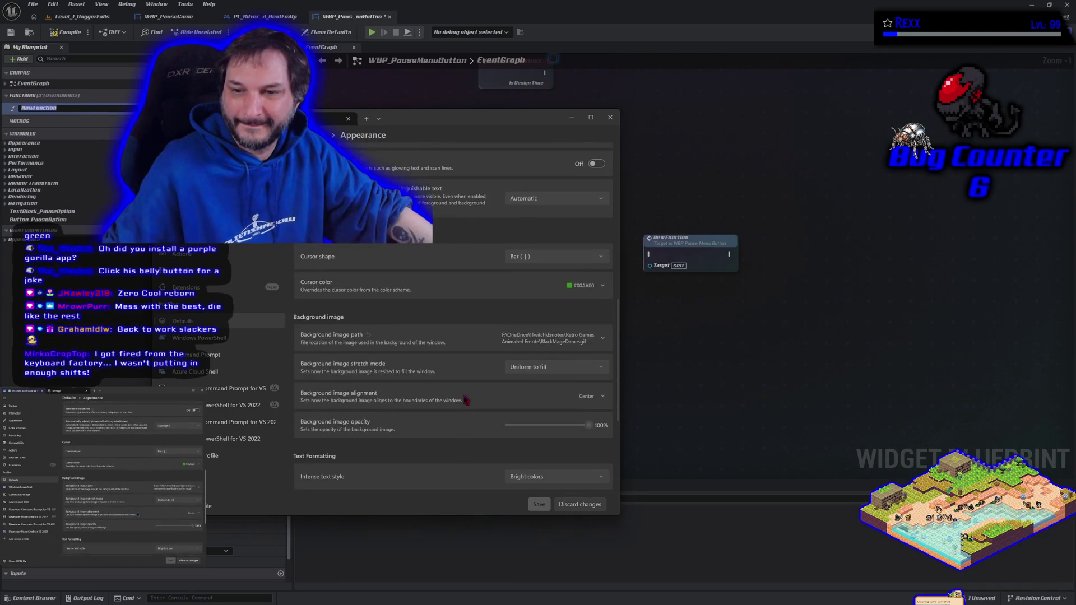
{"action": "left_click", "coordinate": [604, 339]}
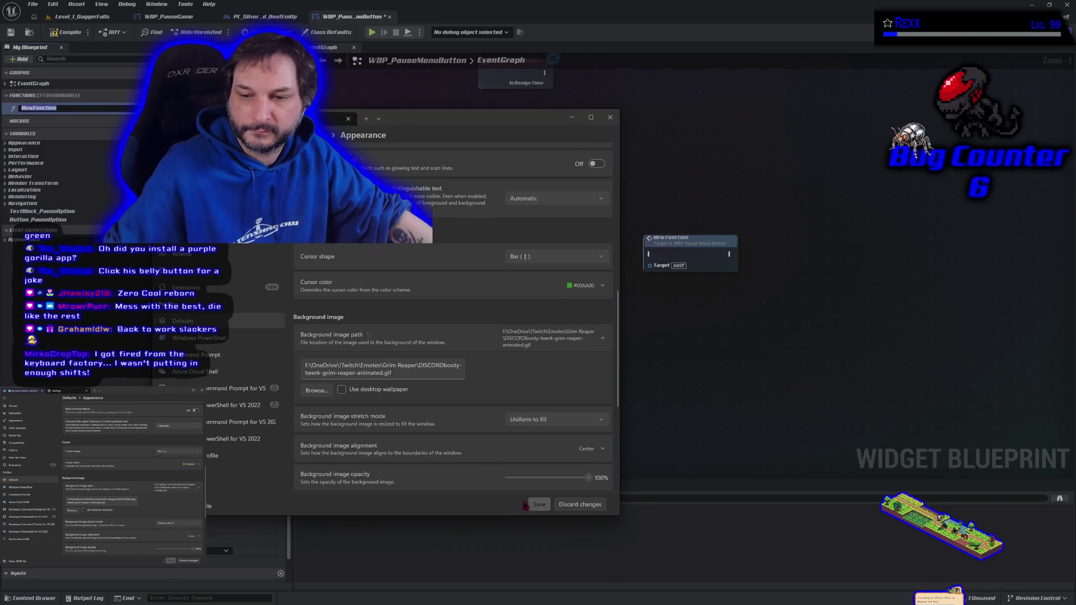
{"action": "key", "text": "ctrl+Tab"}
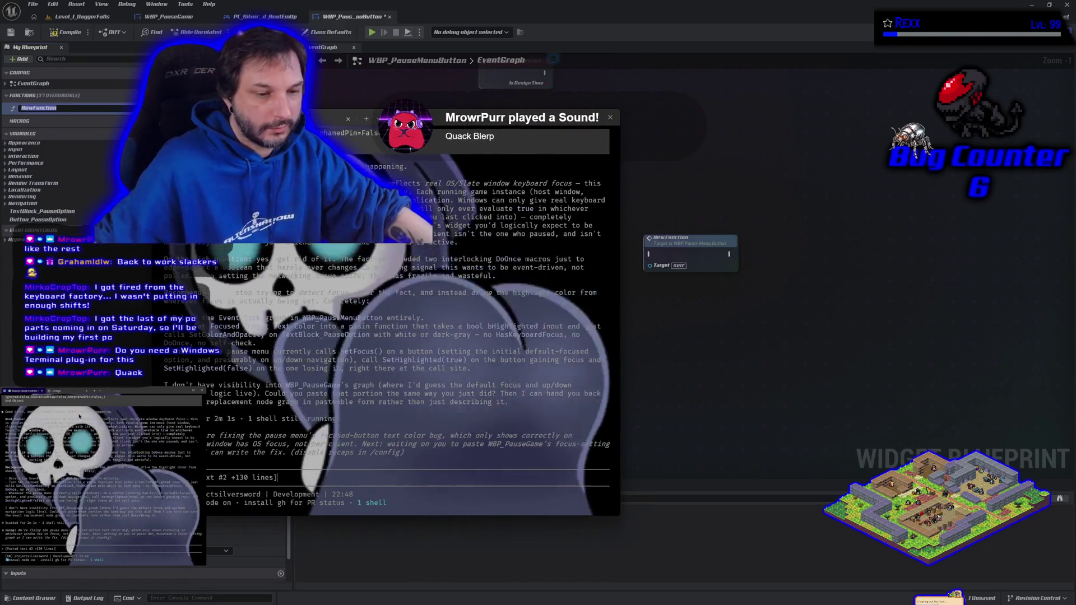
Open Windows Terminal's settings and move the settings window further right.
{"action": "right_click", "coordinate": [447, 125]}
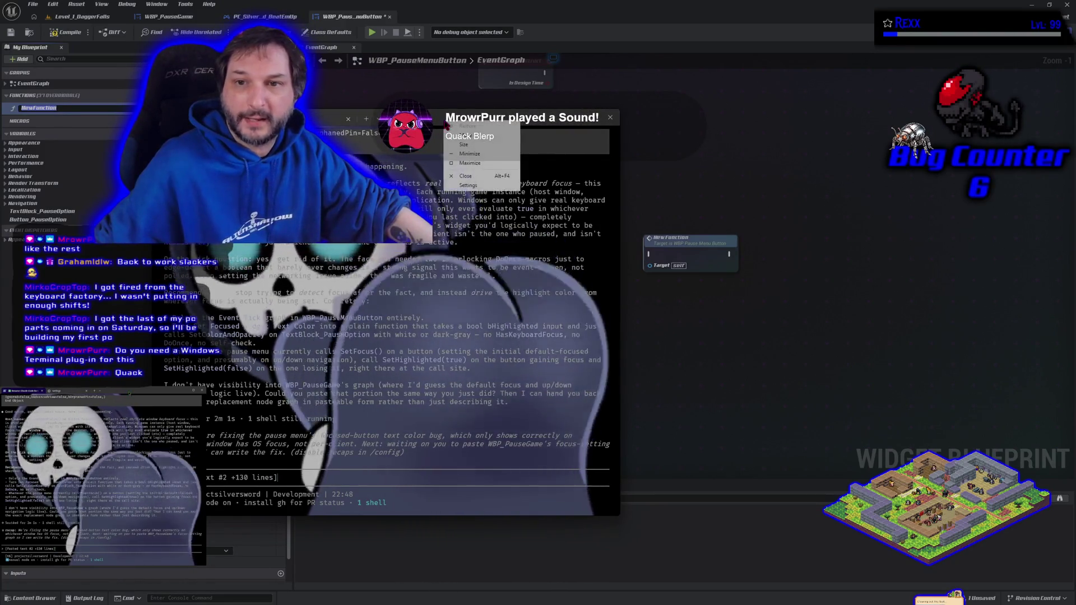
{"action": "left_click", "coordinate": [474, 186]}
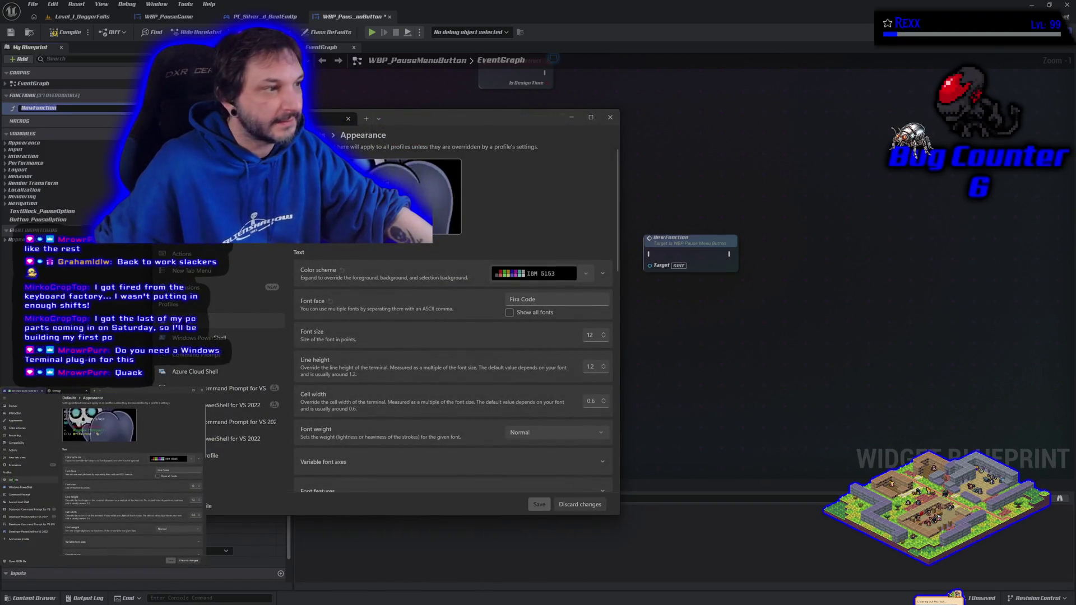
{"action": "mouse_move", "coordinate": [417, 124]}
{"action": "left_mouse_down"}
{"action": "mouse_move", "coordinate": [697, 121]}
{"action": "mouse_move", "coordinate": [678, 88]}
{"action": "left_mouse_up"}
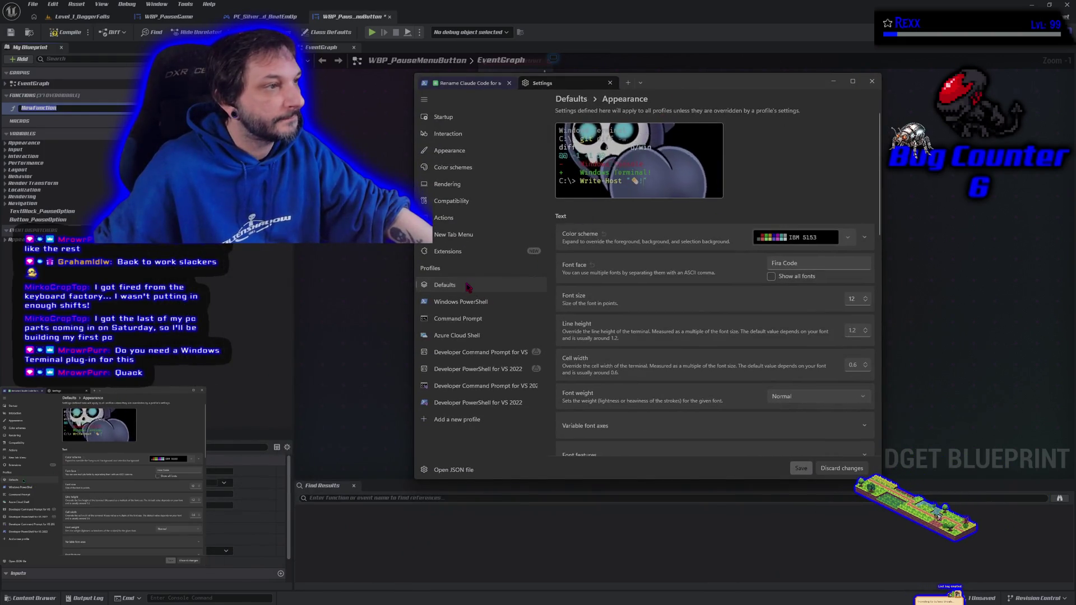
{"action": "right_click", "coordinate": [724, 84]}
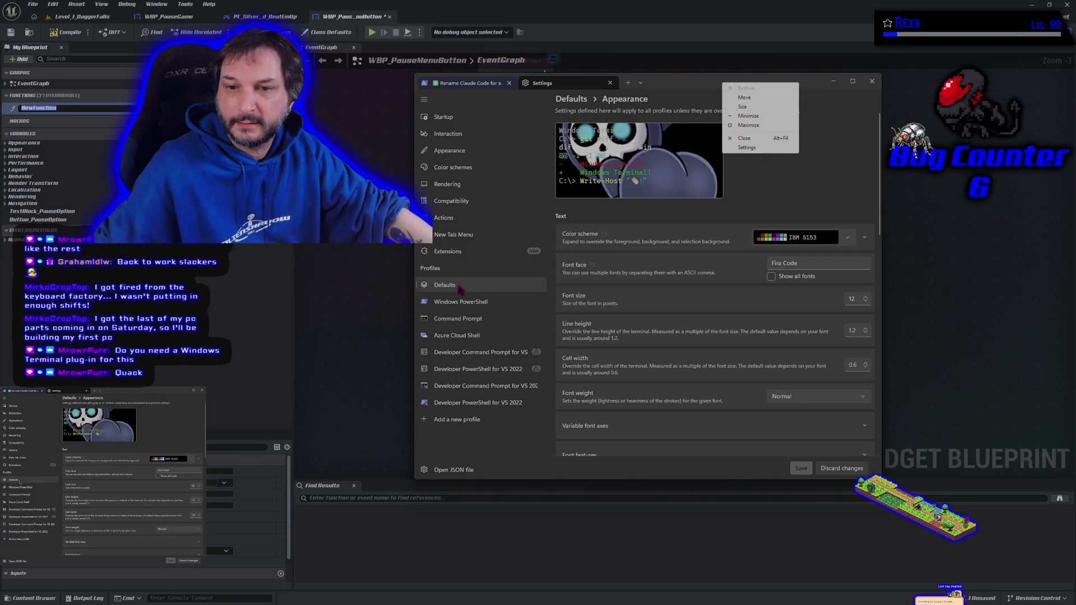
{"action": "left_click", "coordinate": [747, 148]}
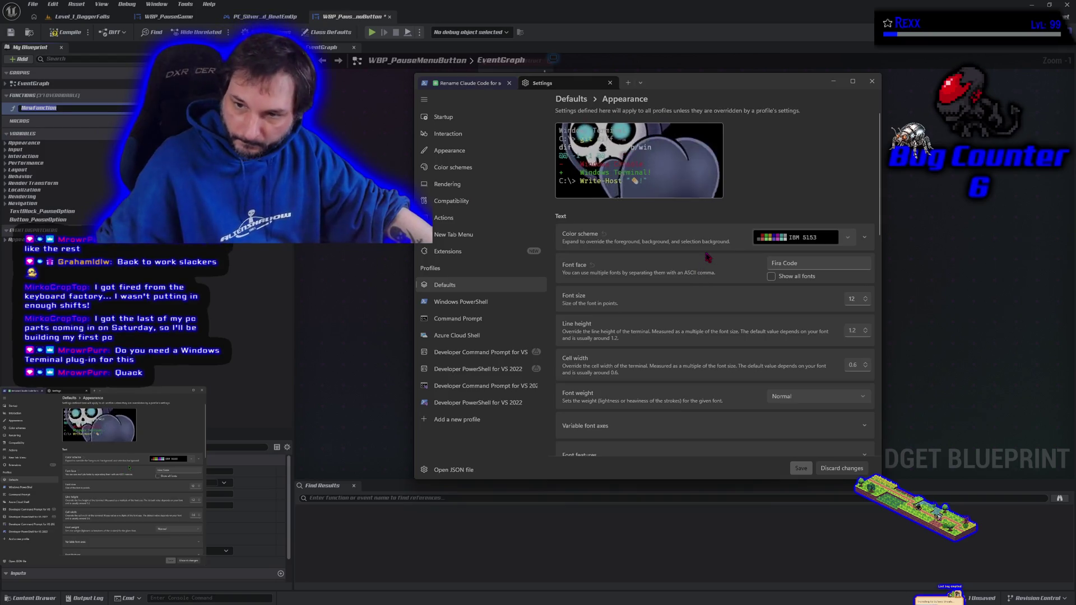
Set the default background image to Rexx Idle Resized.gif and save.
{"action": "scroll", "coordinate": [710, 271], "scroll_direction": "down", "scroll_amount": 5}
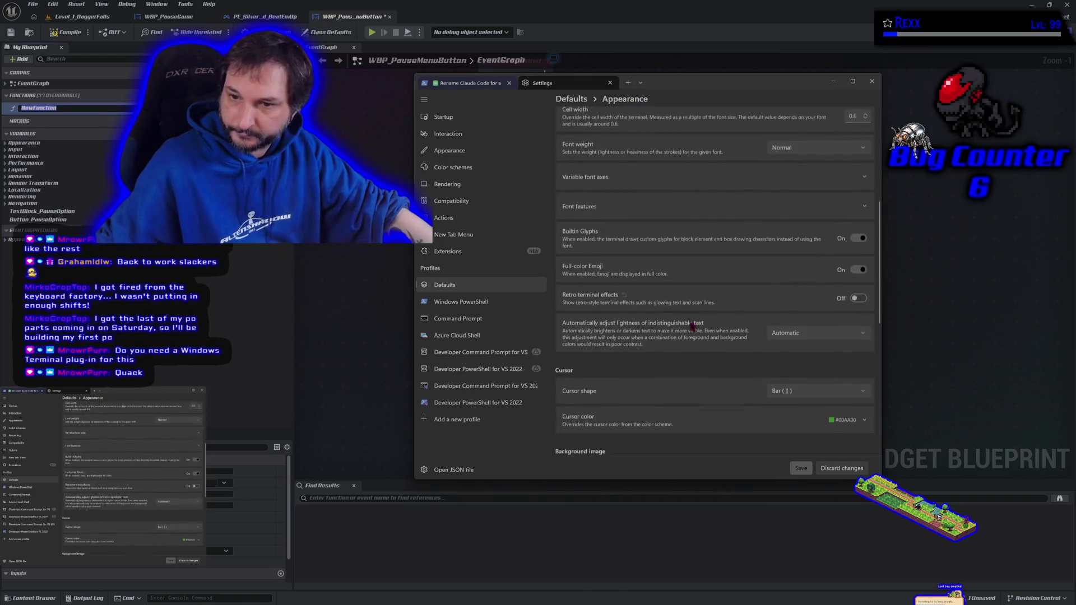
{"action": "scroll", "coordinate": [693, 327], "scroll_direction": "down", "scroll_amount": 1}
{"action": "scroll", "coordinate": [693, 327], "scroll_direction": "down", "scroll_amount": 4}
{"action": "left_click", "coordinate": [864, 251]}
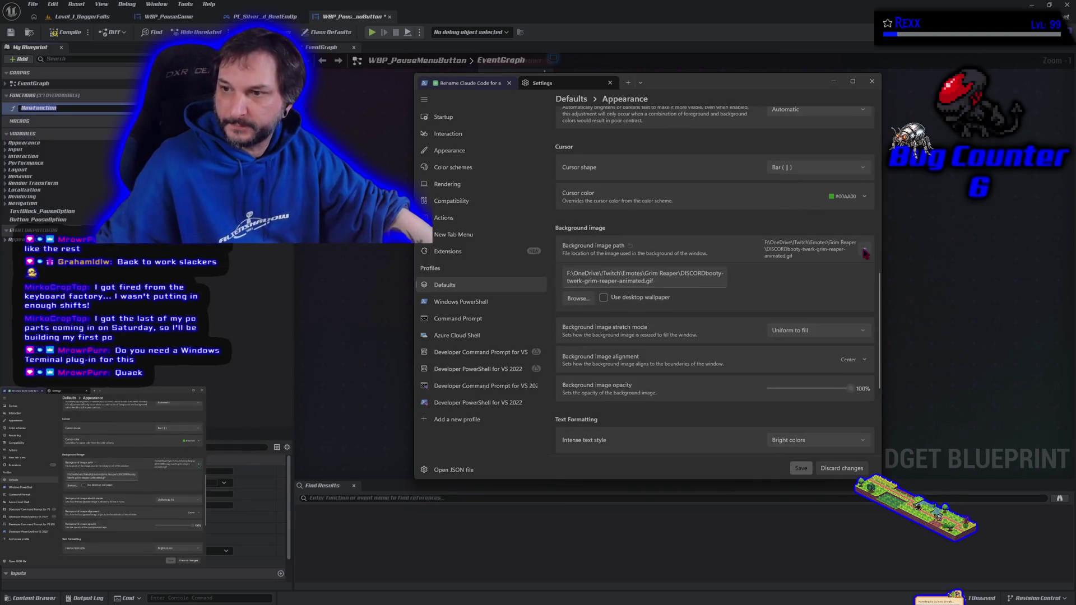
{"action": "left_click", "coordinate": [578, 297]}
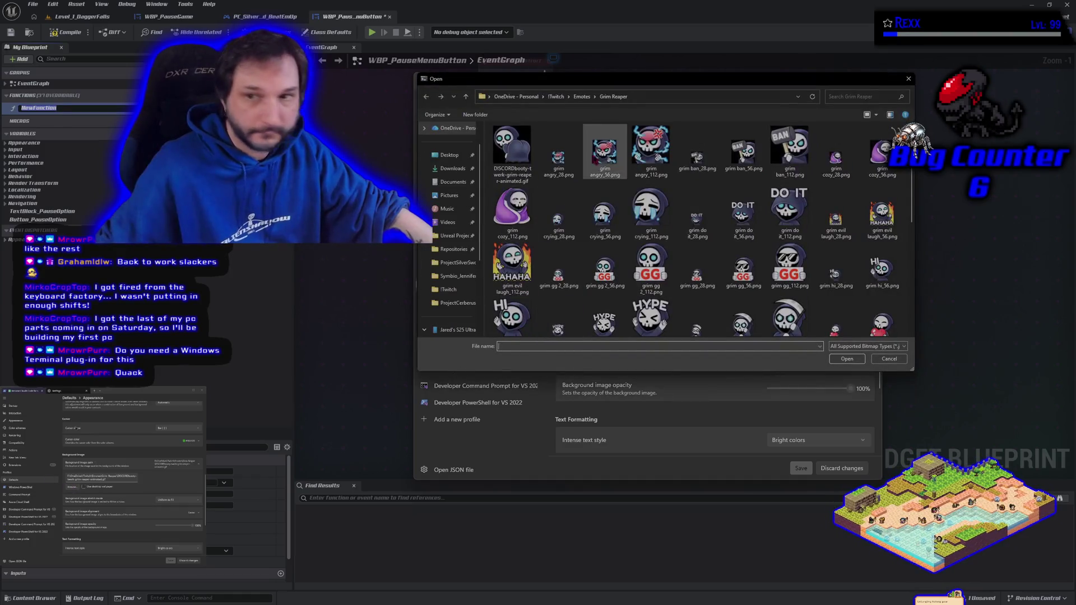
{"action": "key", "text": "Escape"}
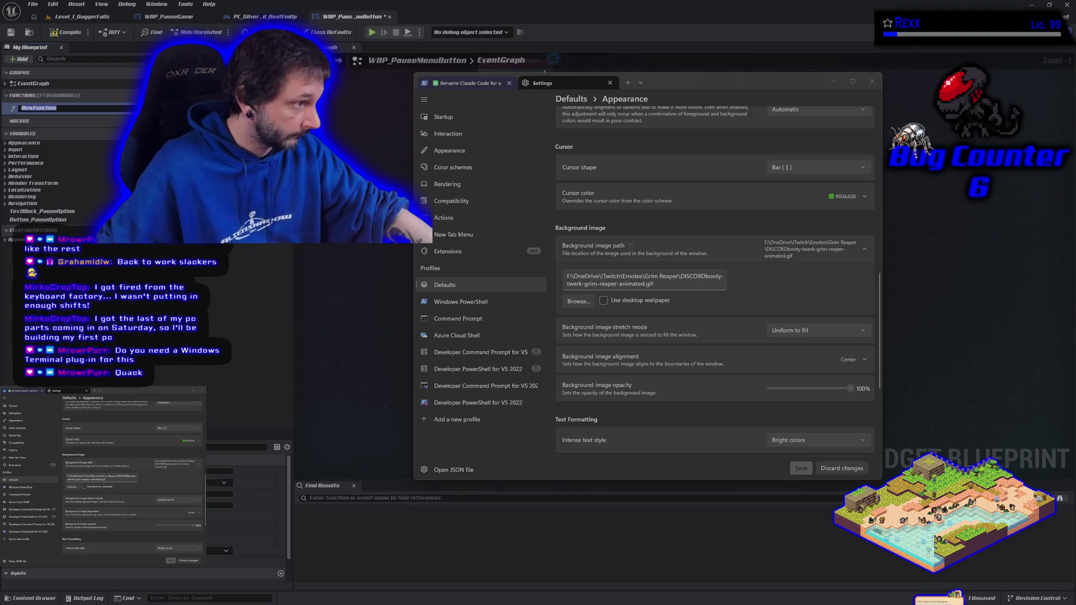
{"action": "key", "text": "Return"}
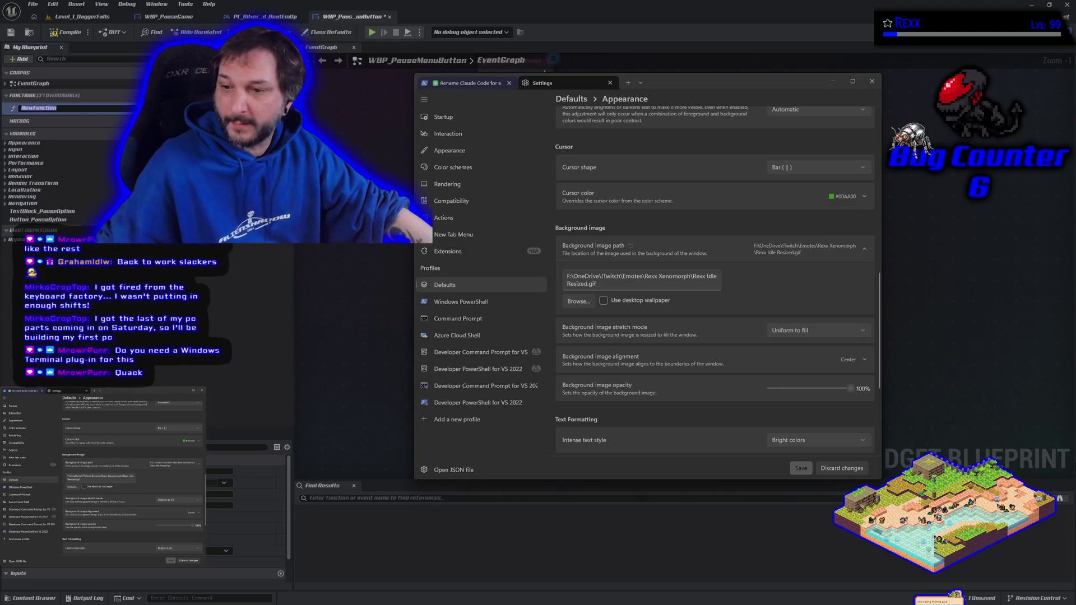
{"action": "left_click", "coordinate": [800, 468]}
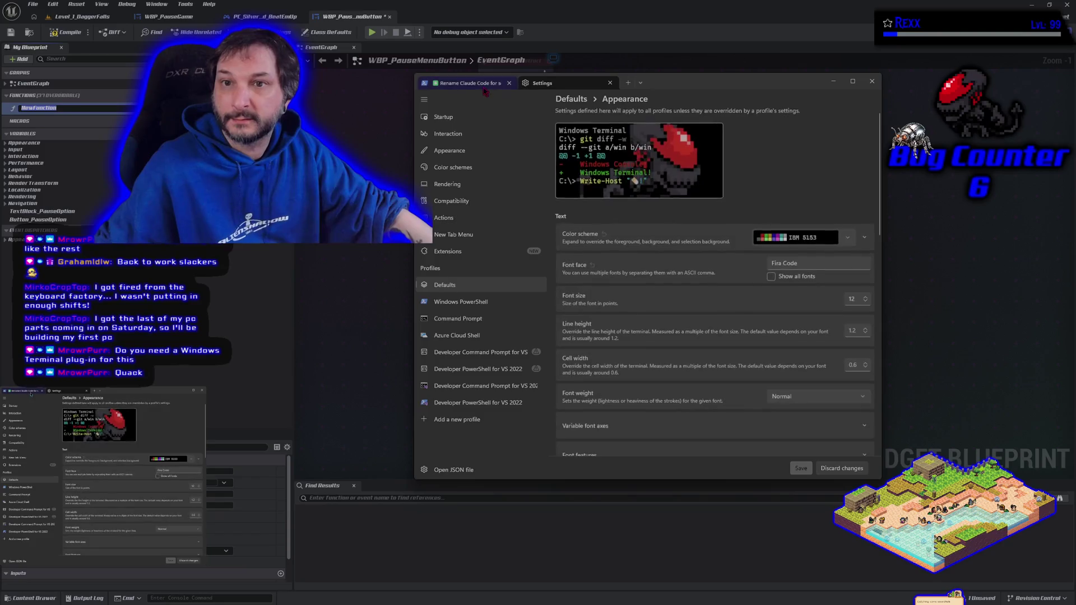
Change the default background image to jollyroger.gif and view it behind the Claude Code tab.
{"action": "left_click", "coordinate": [485, 85]}
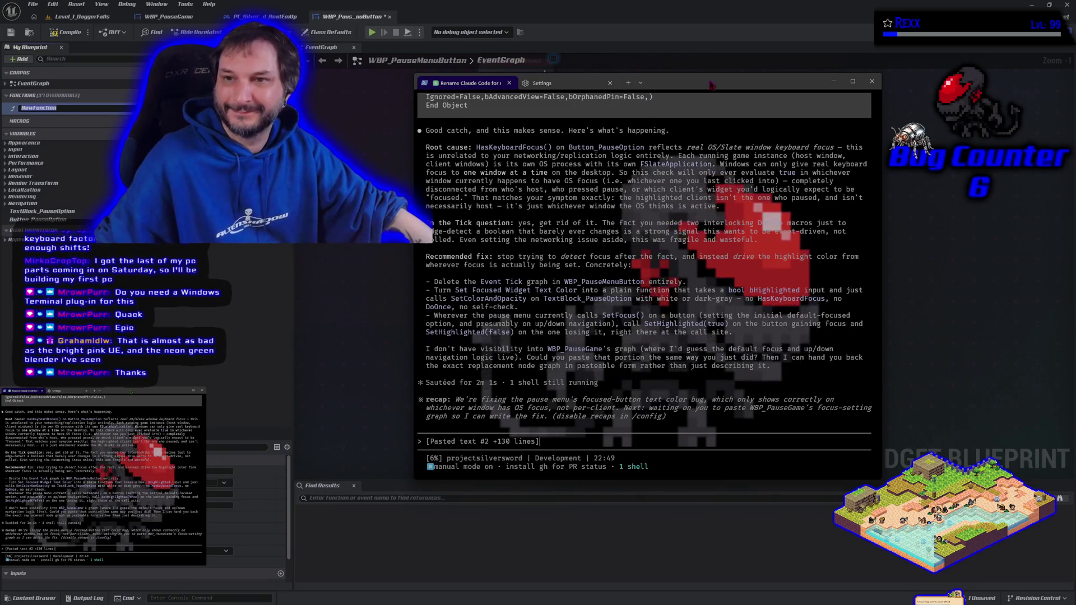
{"action": "left_click", "coordinate": [541, 83]}
{"action": "scroll", "coordinate": [691, 372], "scroll_direction": "down", "scroll_amount": 5}
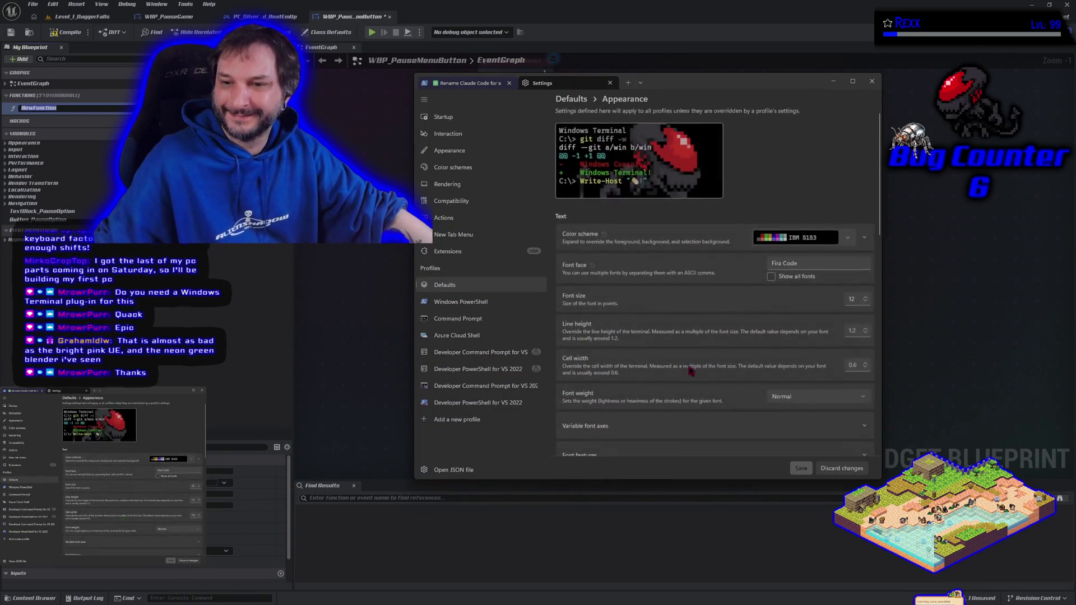
{"action": "scroll", "coordinate": [691, 372], "scroll_direction": "down", "scroll_amount": 4}
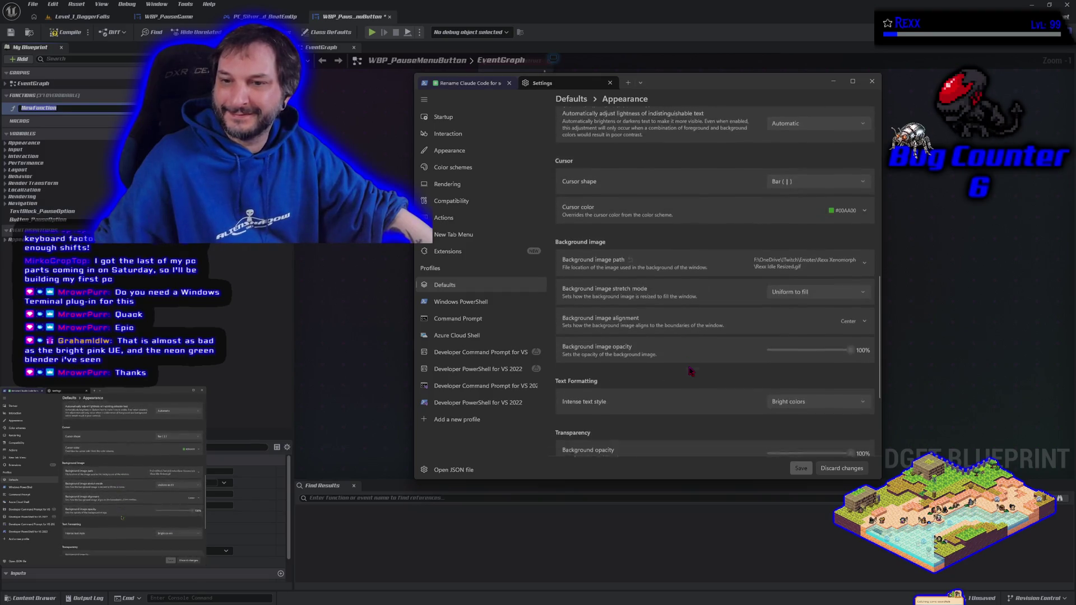
{"action": "left_click", "coordinate": [866, 249]}
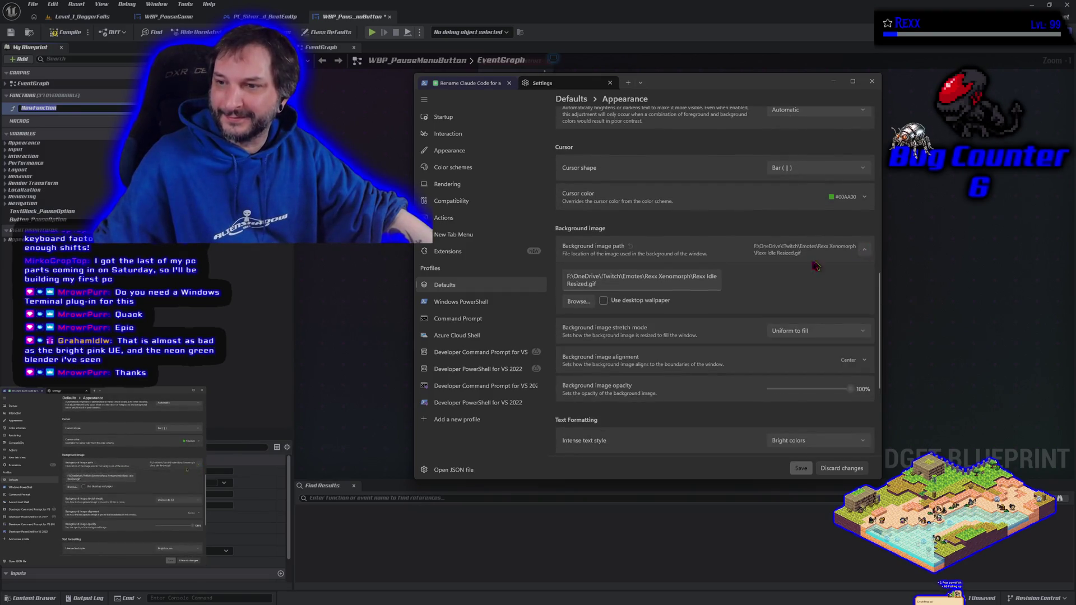
{"action": "left_click", "coordinate": [585, 309]}
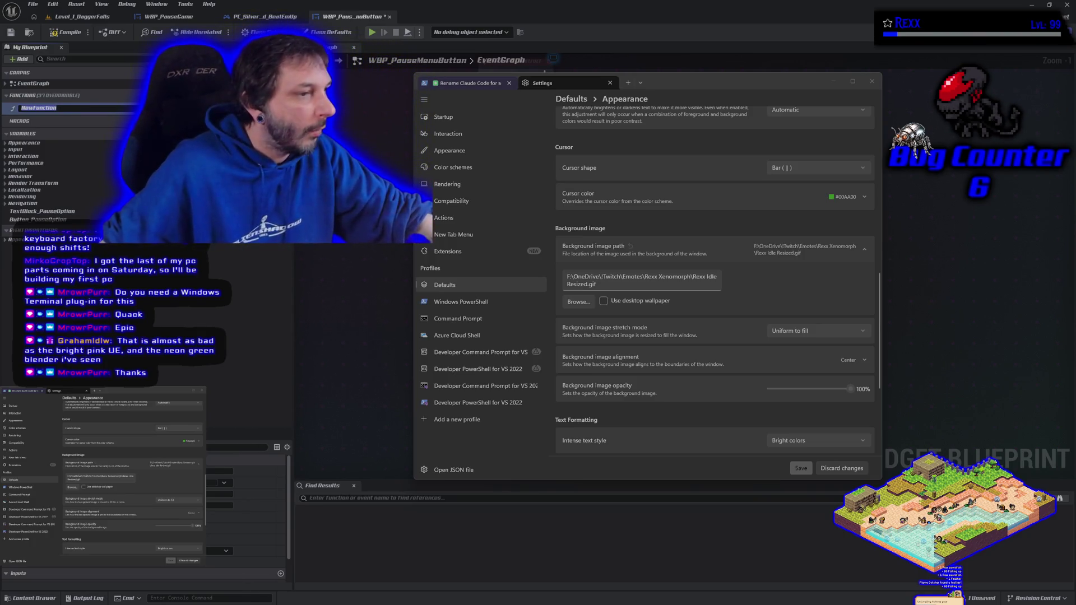
{"action": "key", "text": "Return"}
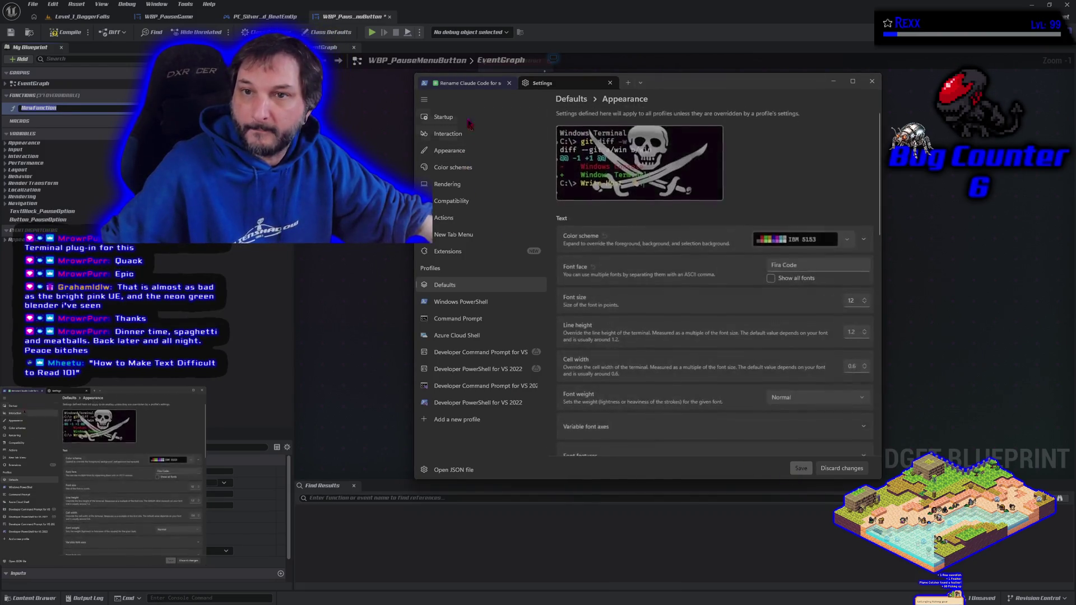
{"action": "left_click", "coordinate": [443, 81]}
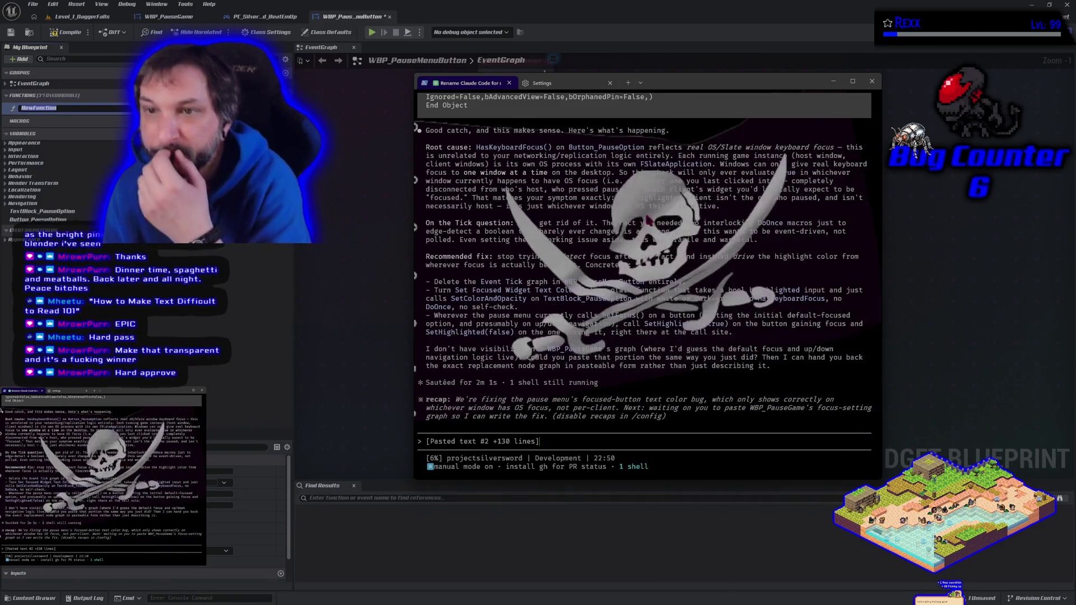
Return to Defaults > Appearance, scrolled down to the background image options.
{"action": "key", "text": "ctrl+alt+2"}
{"action": "scroll", "coordinate": [668, 433], "scroll_direction": "down", "scroll_amount": 10}
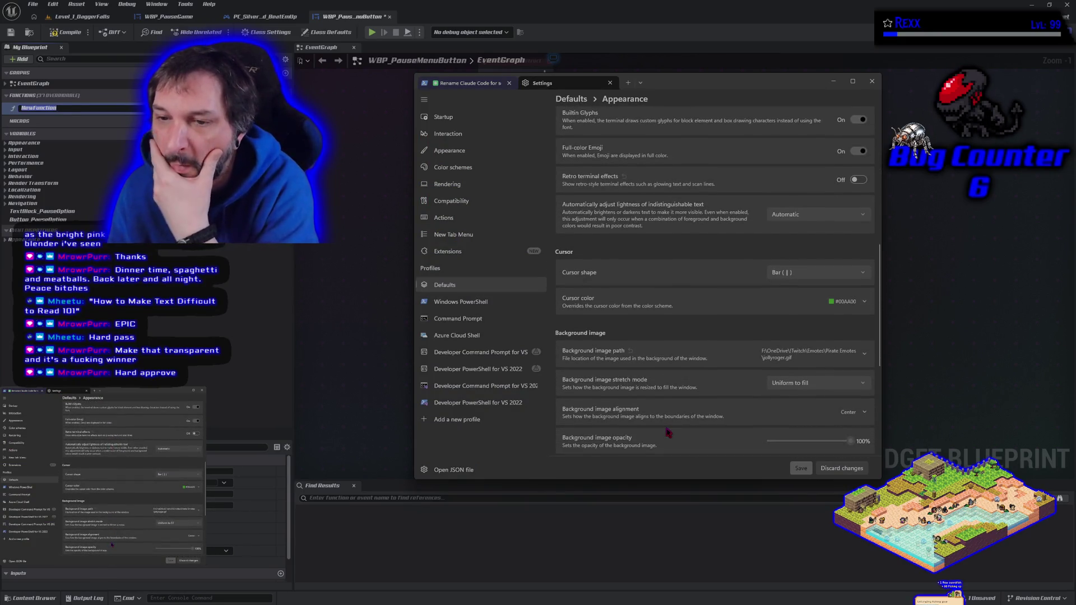
{"action": "scroll", "coordinate": [672, 400], "scroll_direction": "down", "scroll_amount": 9}
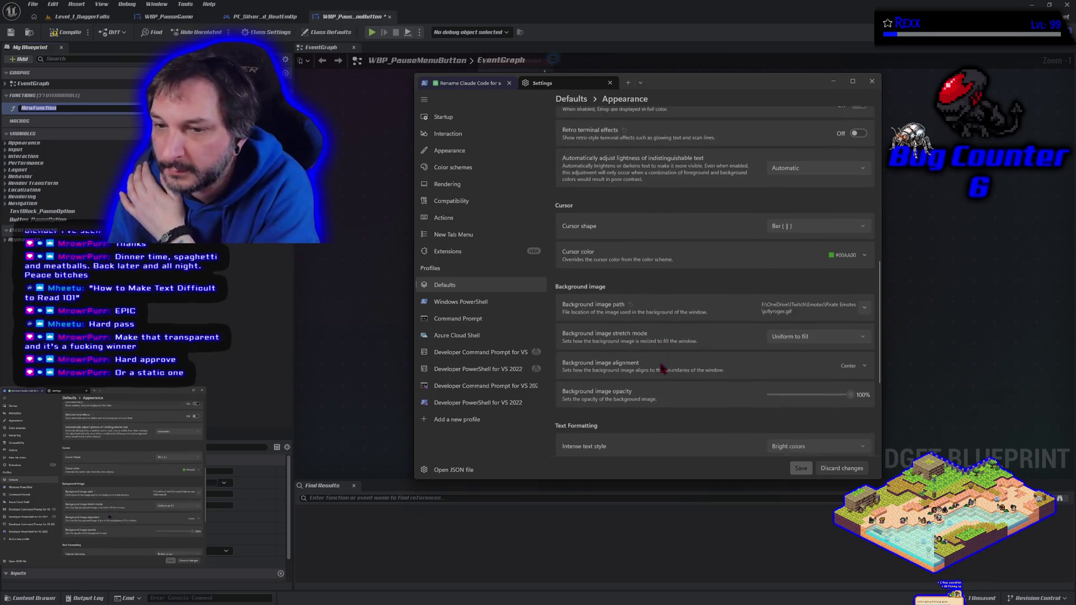
{"action": "scroll", "coordinate": [663, 368], "scroll_direction": "up", "scroll_amount": 4}
{"action": "scroll", "coordinate": [663, 368], "scroll_direction": "up", "scroll_amount": 15}
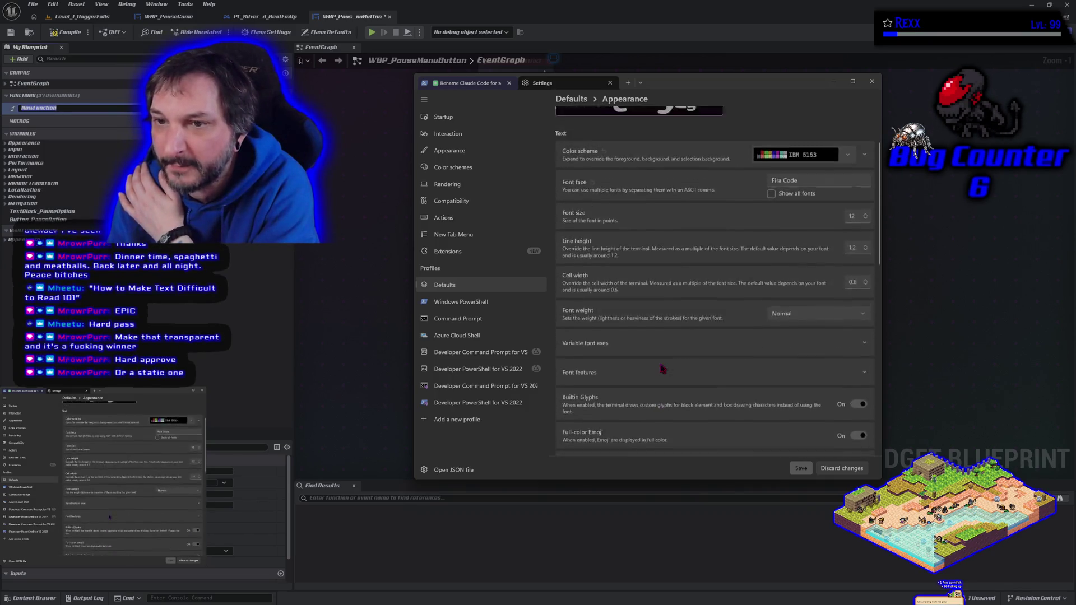
{"action": "left_click", "coordinate": [483, 84]}
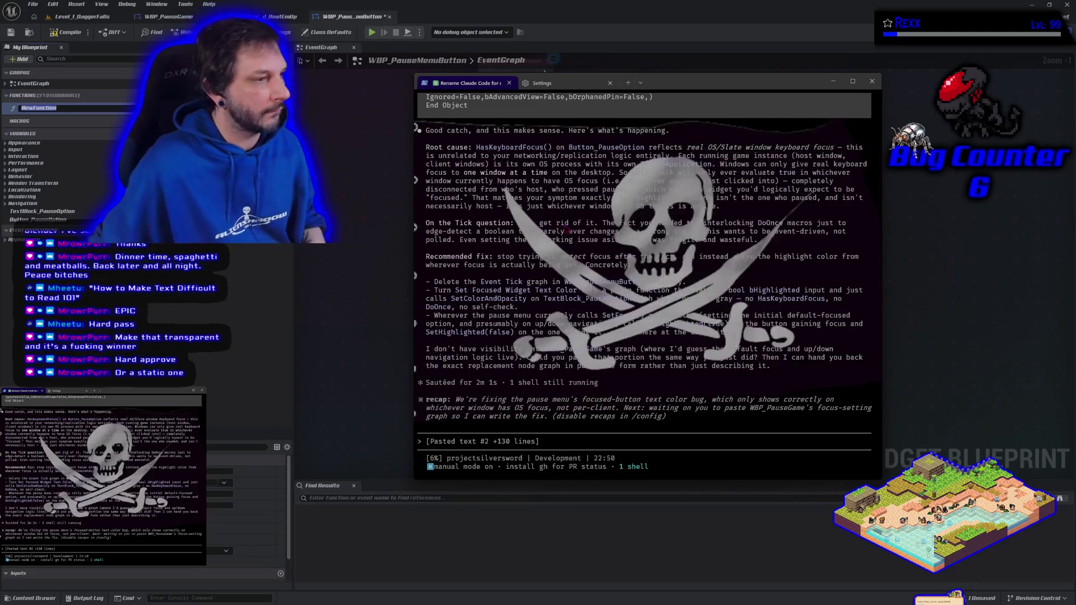
{"action": "key", "text": "ctrl+Tab"}
{"action": "scroll", "coordinate": [607, 339], "scroll_direction": "down", "scroll_amount": 10}
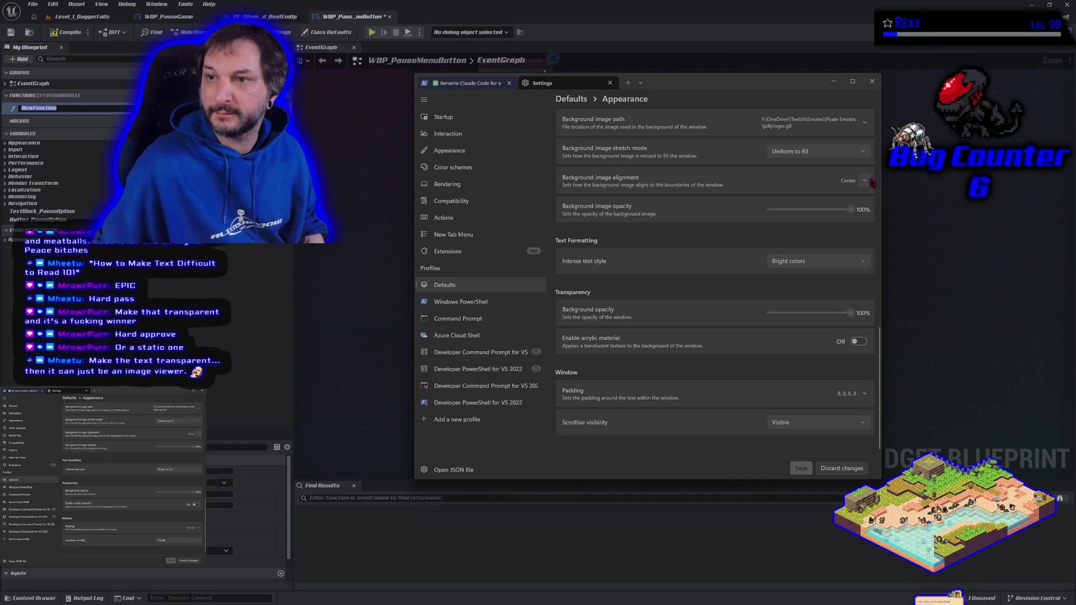
Try 112px.png as the background image and preview it in the conversation.
{"action": "left_click", "coordinate": [864, 122]}
{"action": "left_click", "coordinate": [572, 169]}
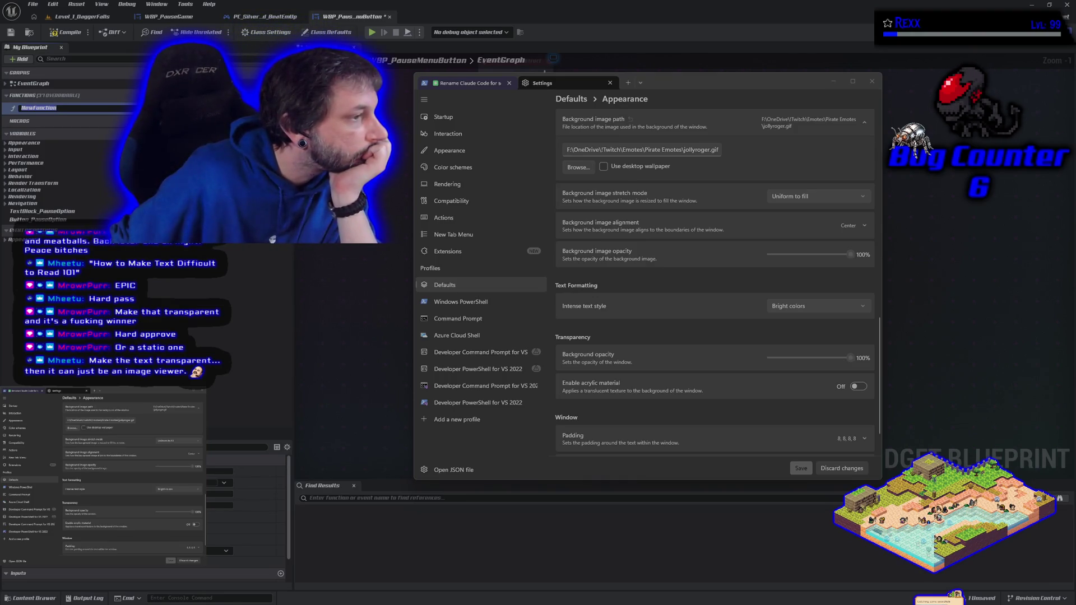
{"action": "key", "text": "Return"}
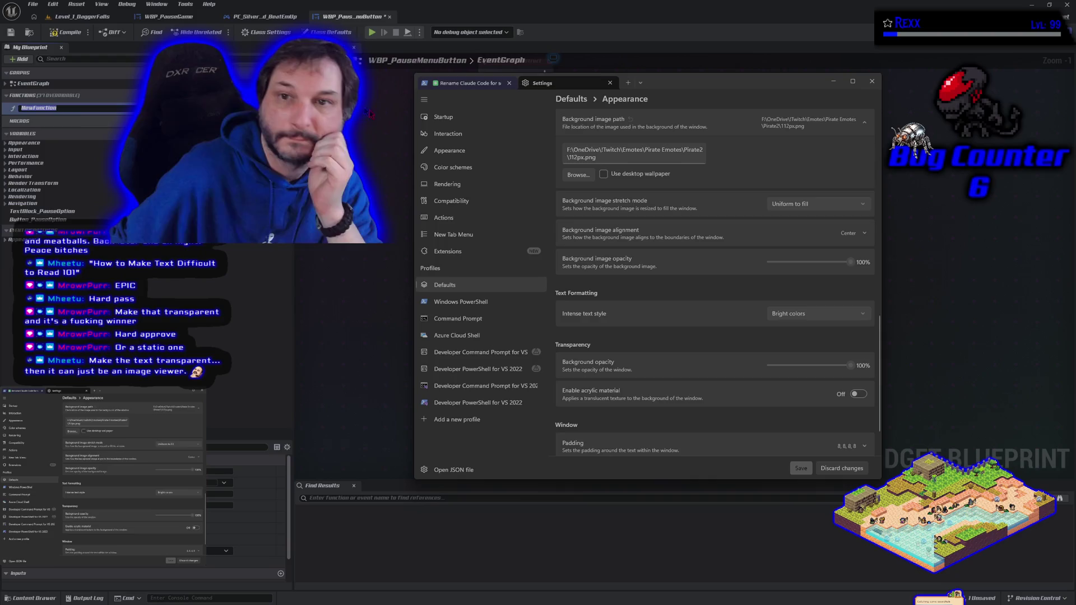
{"action": "left_click", "coordinate": [470, 83]}
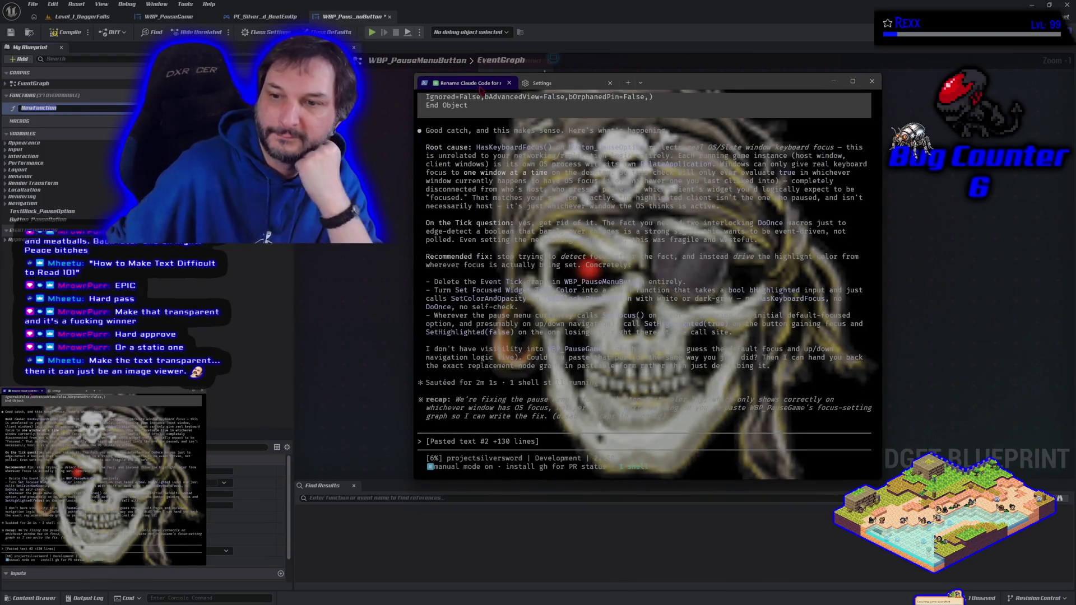
{"action": "left_click", "coordinate": [542, 83]}
Replace the background image with Cerberus Emote.png and save.
{"action": "scroll", "coordinate": [779, 337], "scroll_direction": "down", "scroll_amount": 5}
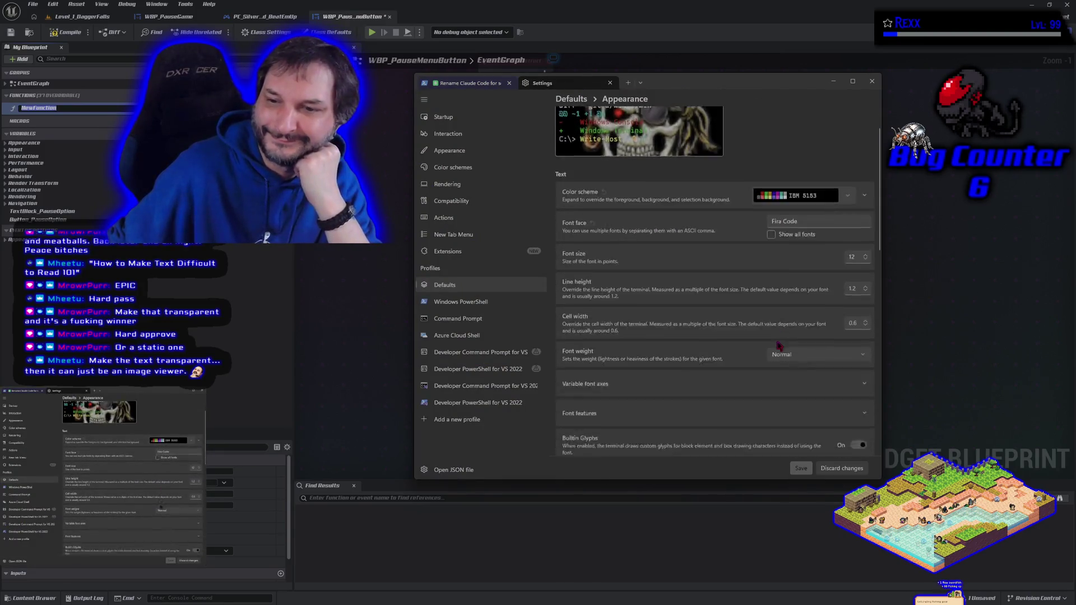
{"action": "scroll", "coordinate": [779, 346], "scroll_direction": "down", "scroll_amount": 2}
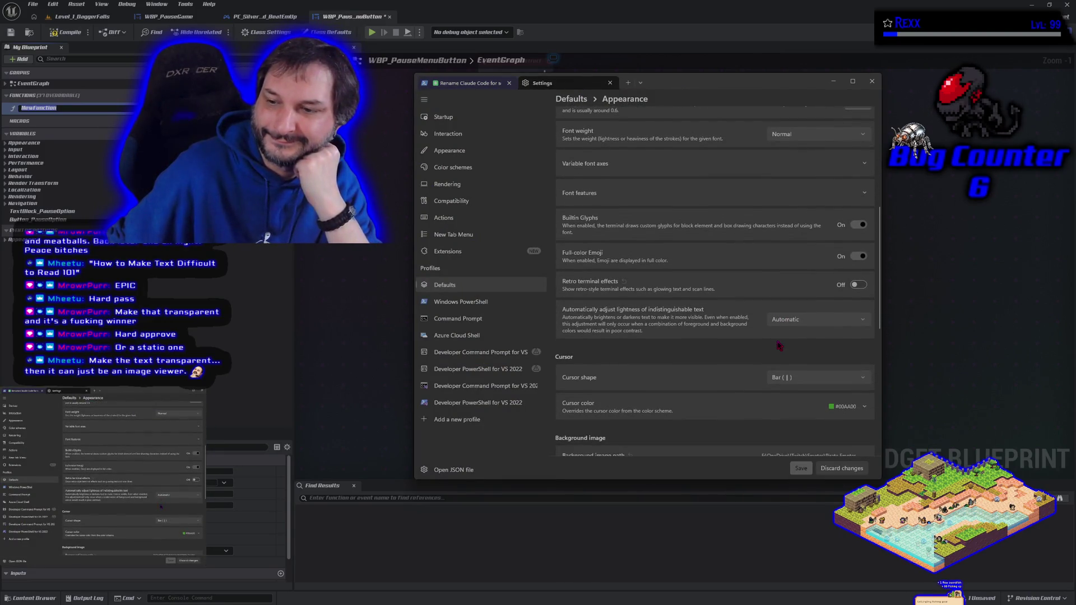
{"action": "scroll", "coordinate": [779, 346], "scroll_direction": "down", "scroll_amount": 6}
{"action": "left_click", "coordinate": [864, 302]}
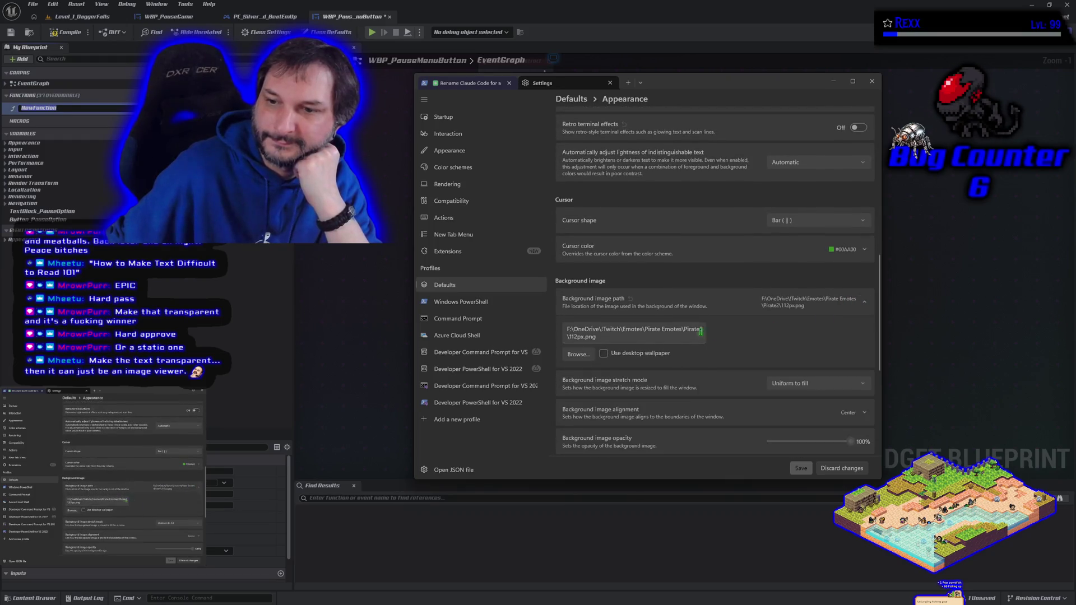
{"action": "left_click", "coordinate": [578, 354]}
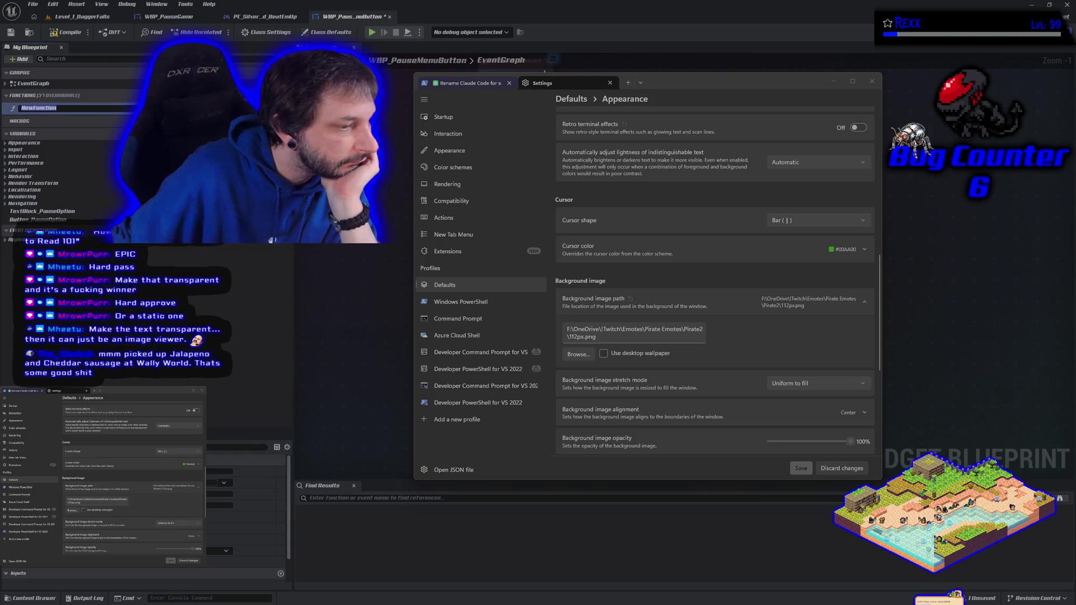
{"action": "key", "text": "Return"}
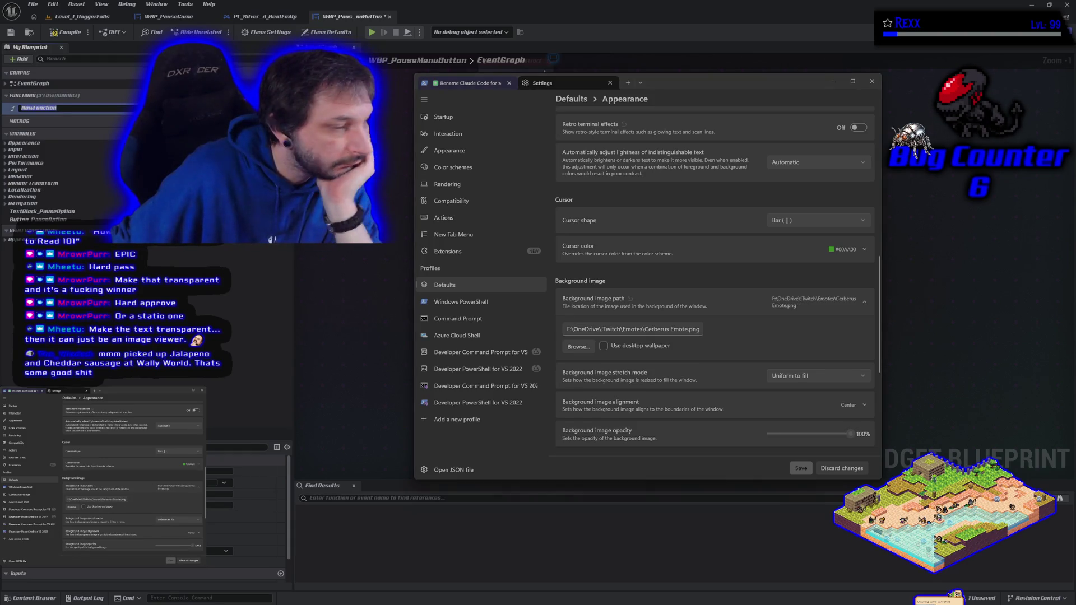
{"action": "left_click", "coordinate": [801, 466]}
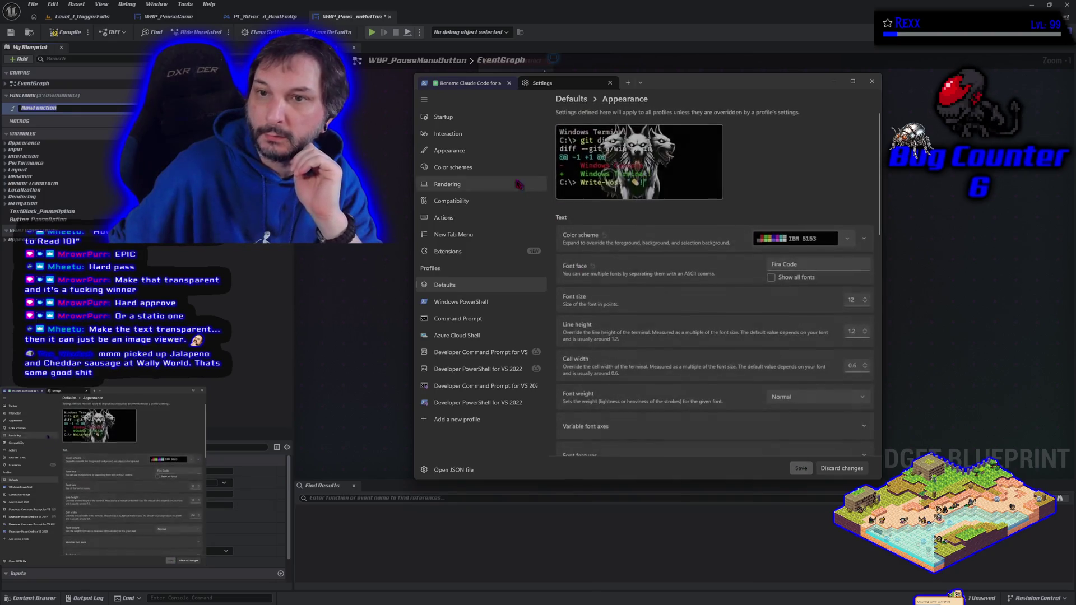
View the Claude Code conversation over the Cerberus background and nudge the window left.
{"action": "left_click", "coordinate": [473, 84]}
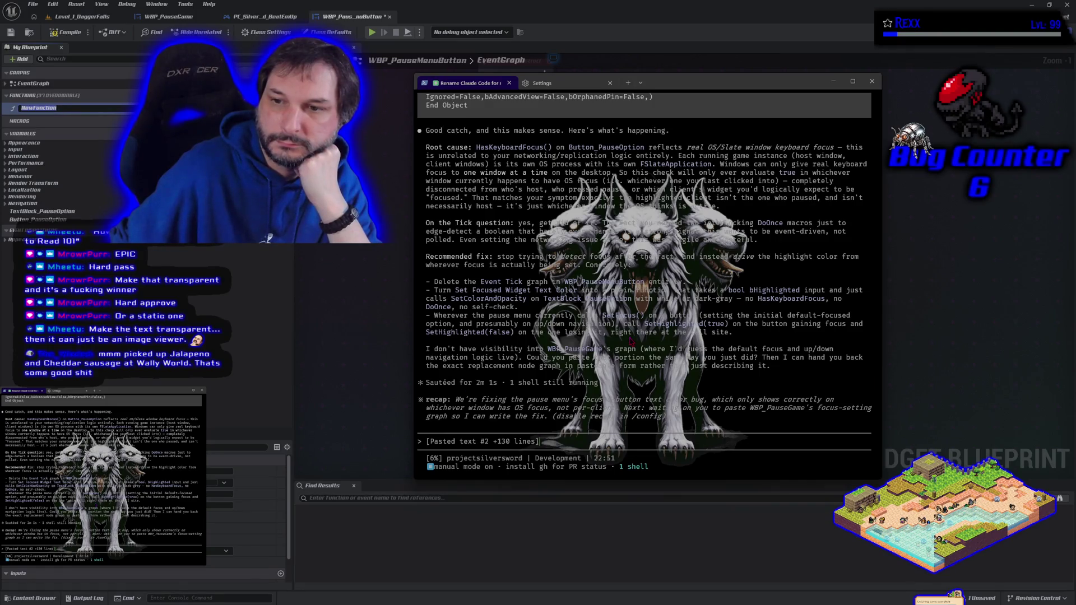
{"action": "scroll", "coordinate": [632, 341], "scroll_direction": "up", "scroll_amount": 9}
{"action": "scroll", "coordinate": [632, 339], "scroll_direction": "down", "scroll_amount": 9}
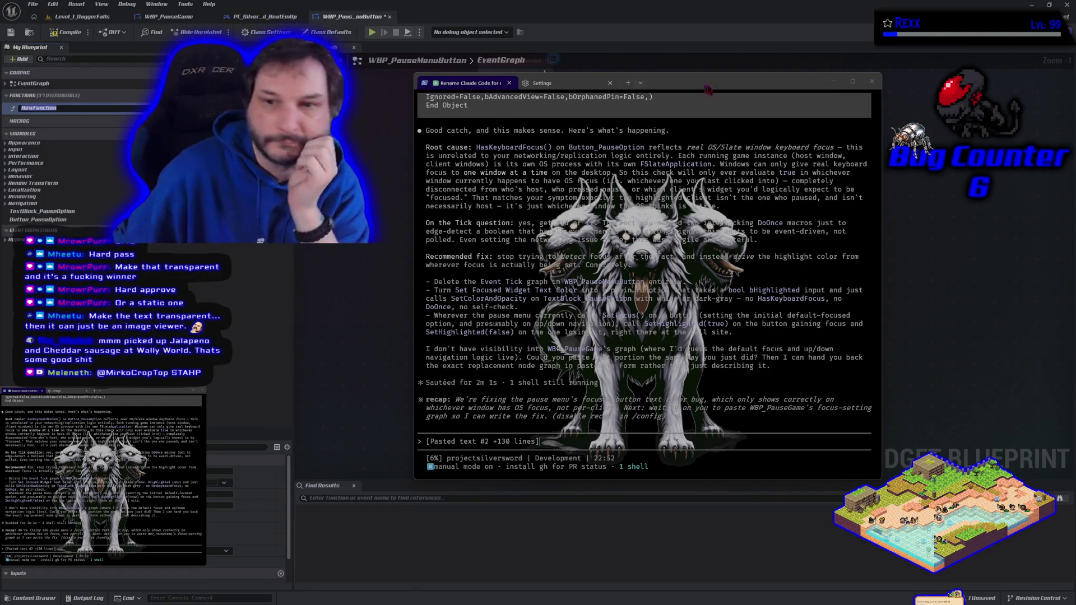
{"action": "left_click_drag", "start_coordinate": [682, 87], "coordinate": [633, 100]}
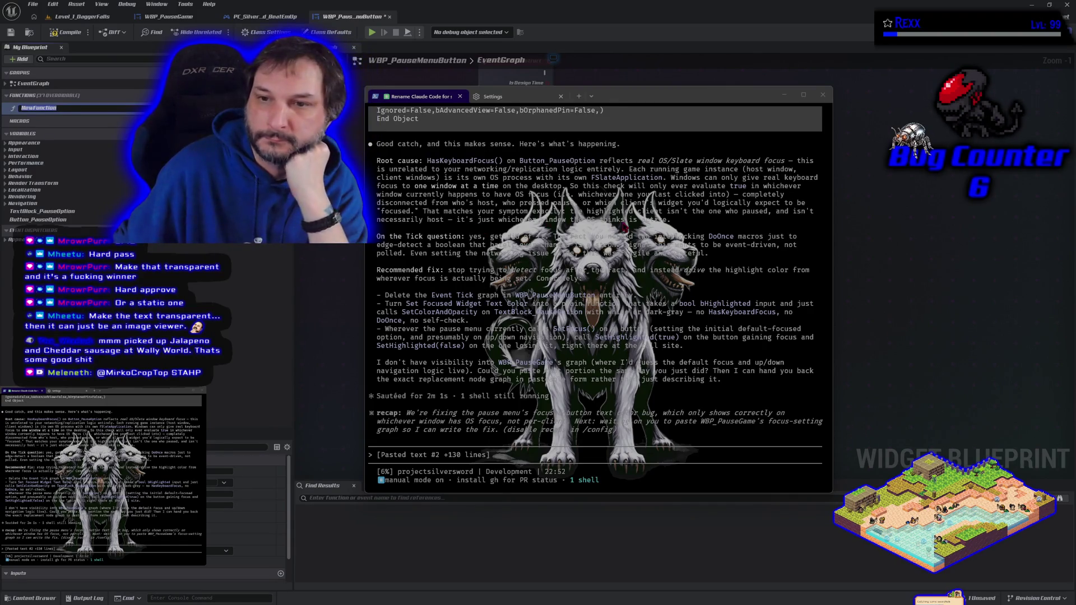
Set the background stretch mode to None, save, and check it in the conversation.
{"action": "left_click", "coordinate": [512, 99]}
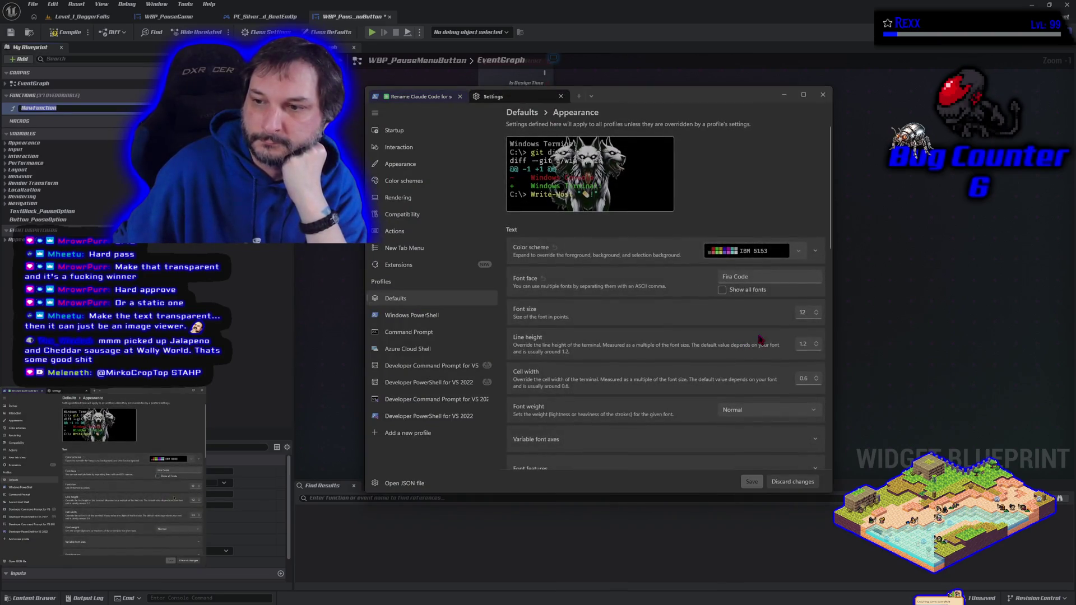
{"action": "scroll", "coordinate": [717, 359], "scroll_direction": "down", "scroll_amount": 5}
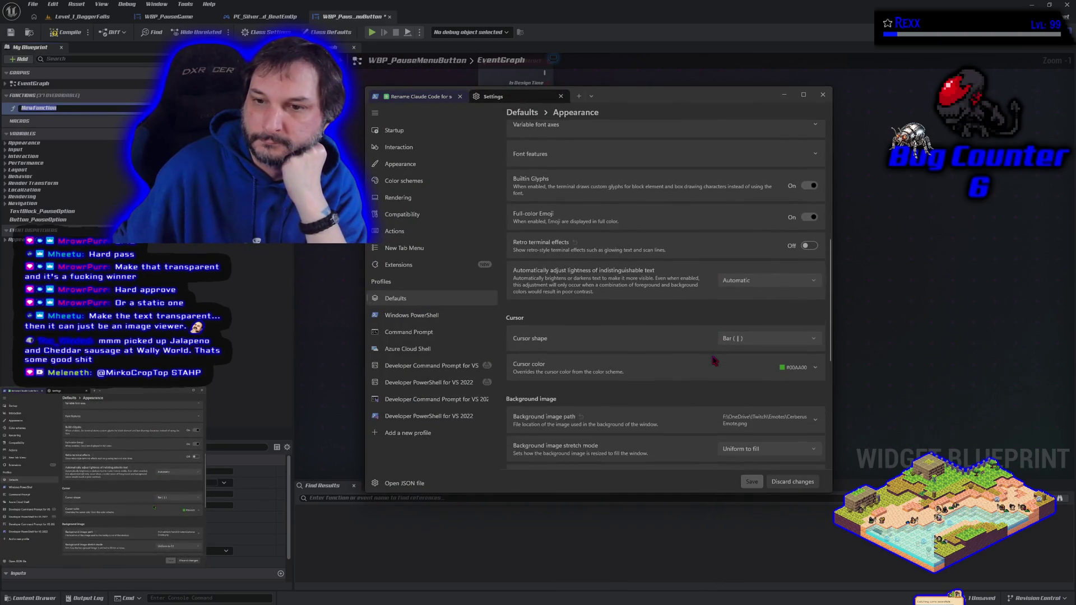
{"action": "scroll", "coordinate": [714, 359], "scroll_direction": "down", "scroll_amount": 3}
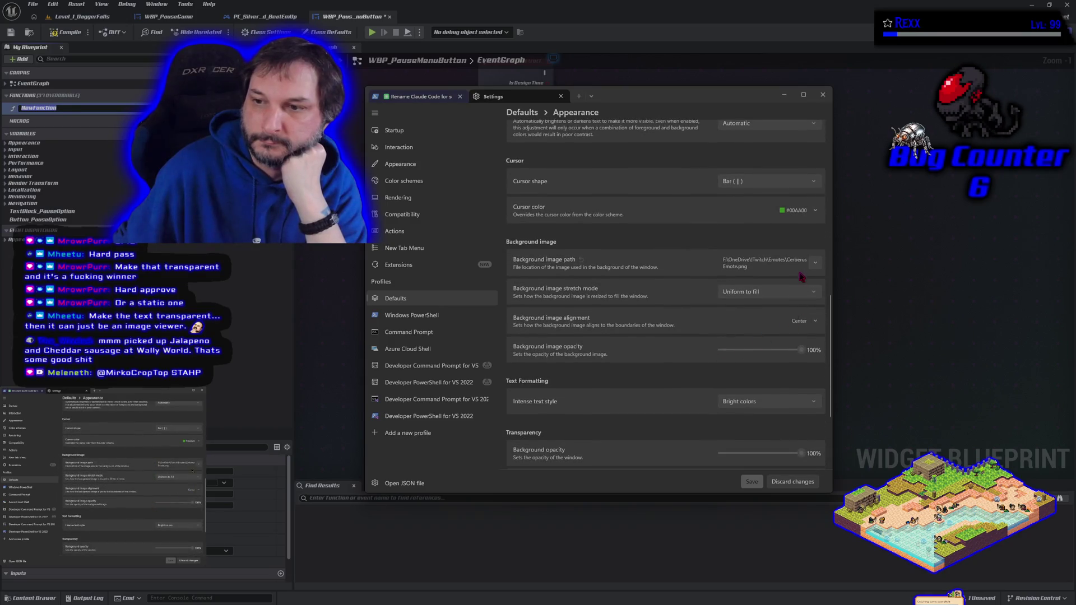
{"action": "left_click", "coordinate": [811, 292]}
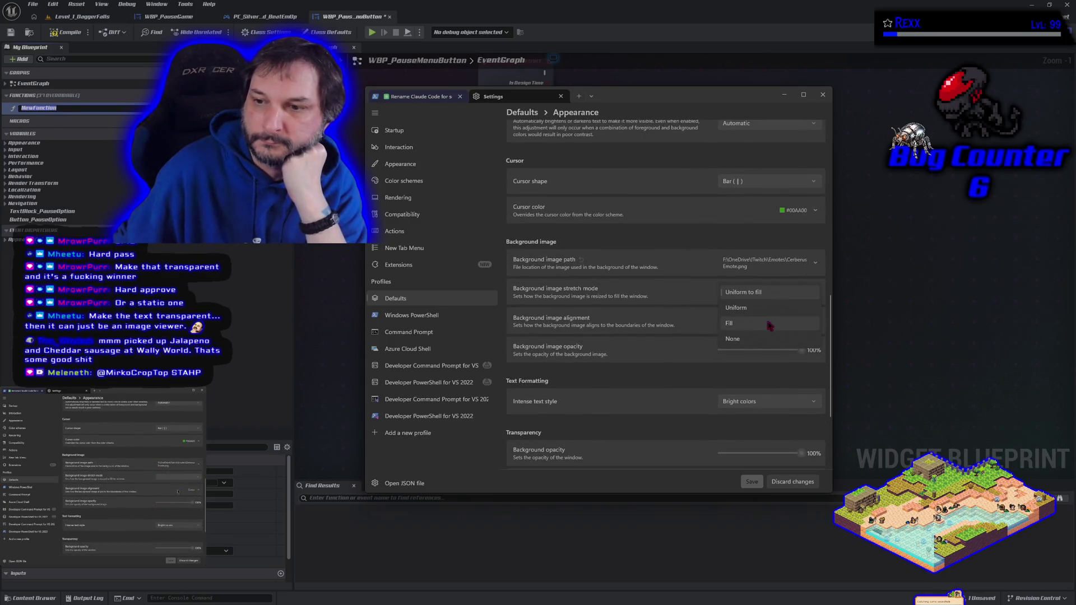
{"action": "left_click", "coordinate": [755, 339]}
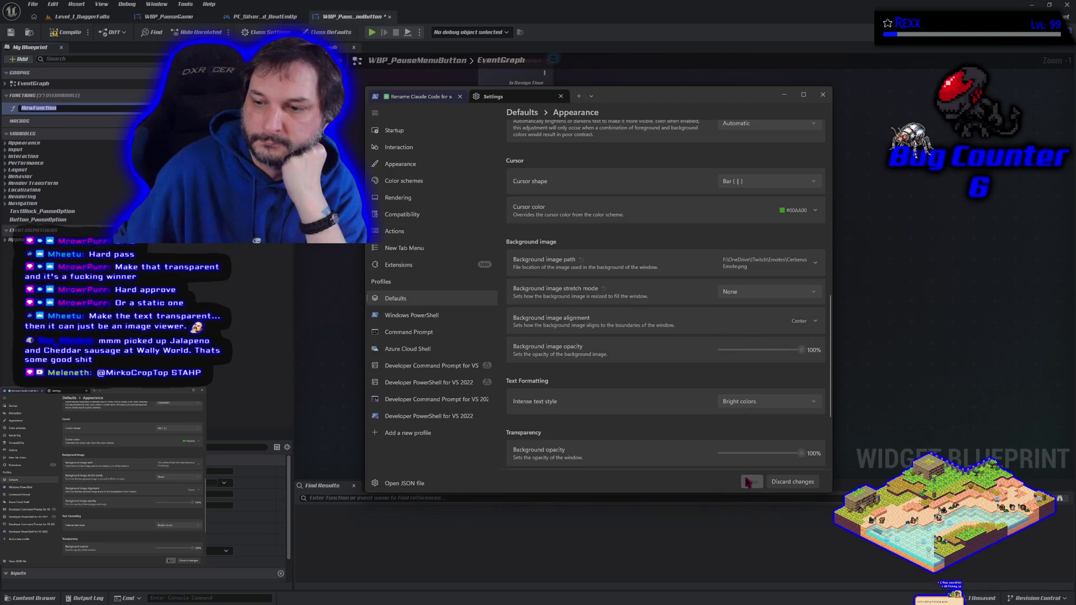
{"action": "left_click", "coordinate": [471, 168]}
{"action": "left_click", "coordinate": [426, 101]}
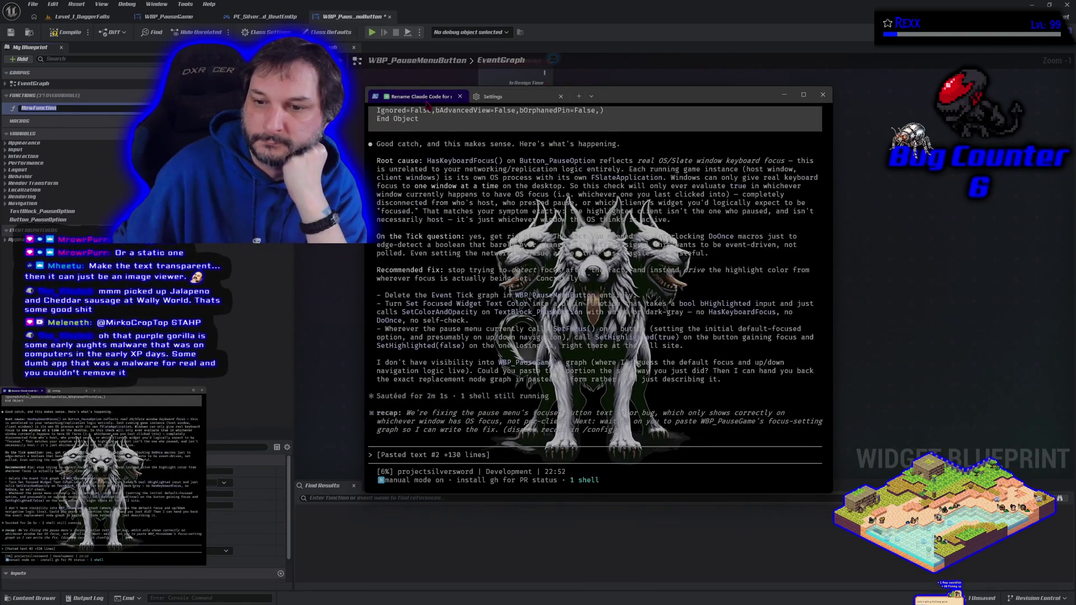
Change the background stretch mode to Uniform.
{"action": "left_click", "coordinate": [490, 100]}
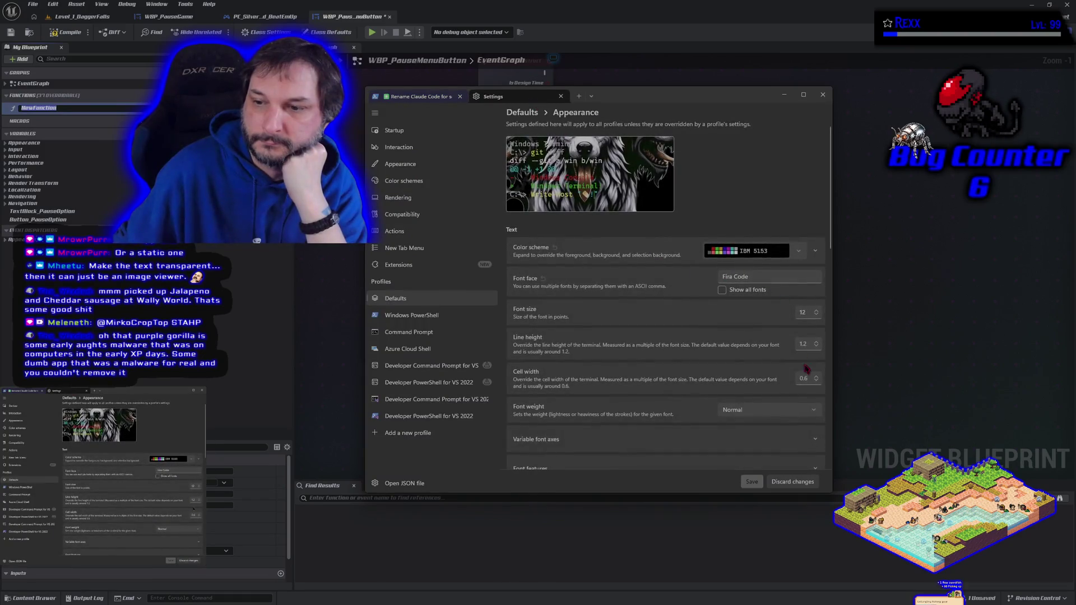
{"action": "scroll", "coordinate": [646, 377], "scroll_direction": "down", "scroll_amount": 5}
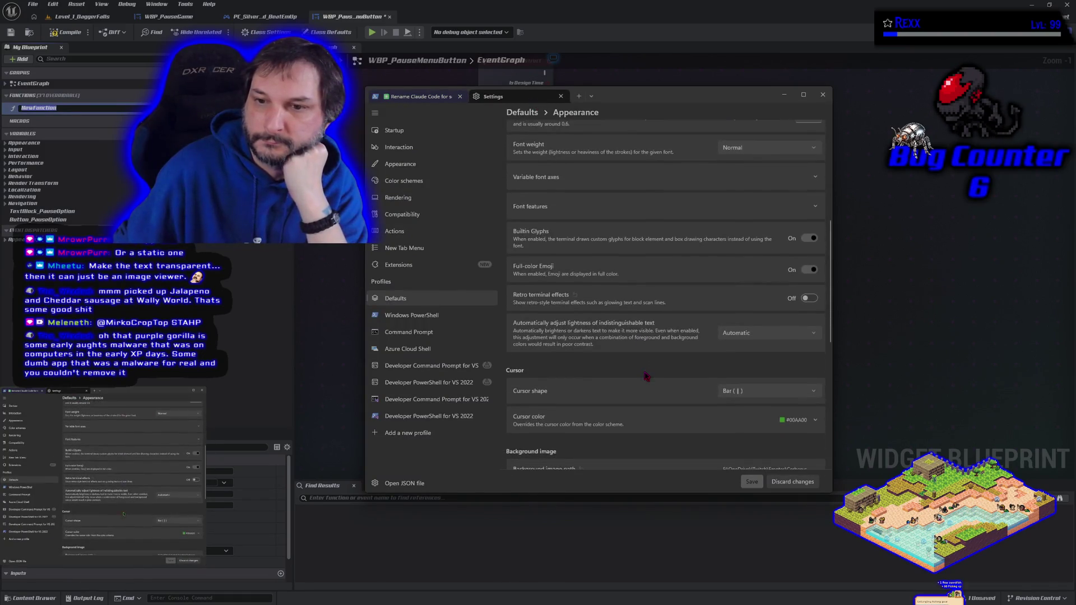
{"action": "scroll", "coordinate": [645, 376], "scroll_direction": "down", "scroll_amount": 4}
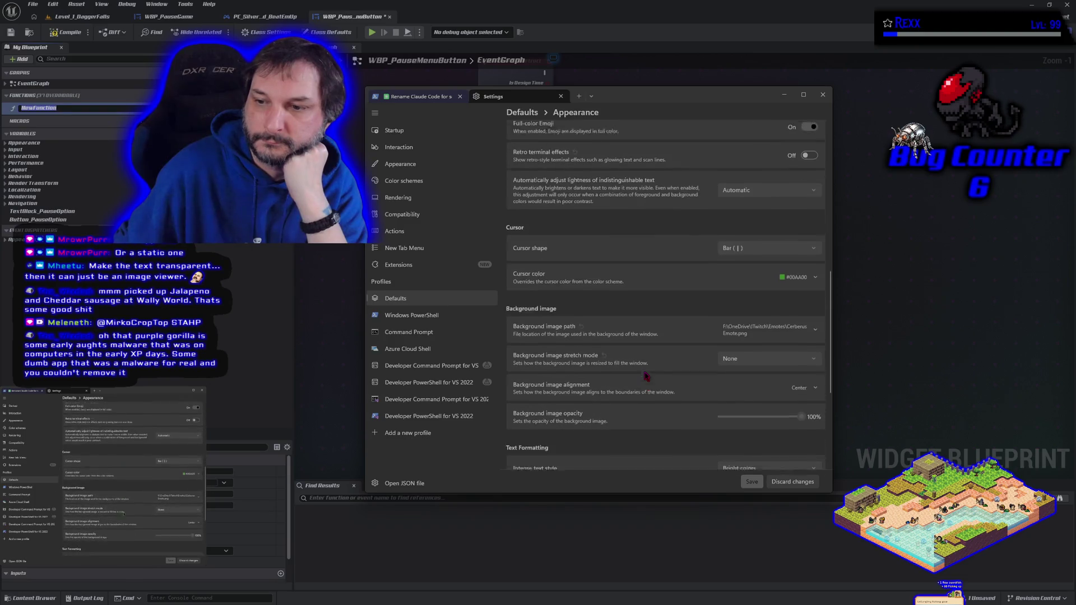
{"action": "left_click", "coordinate": [771, 293]}
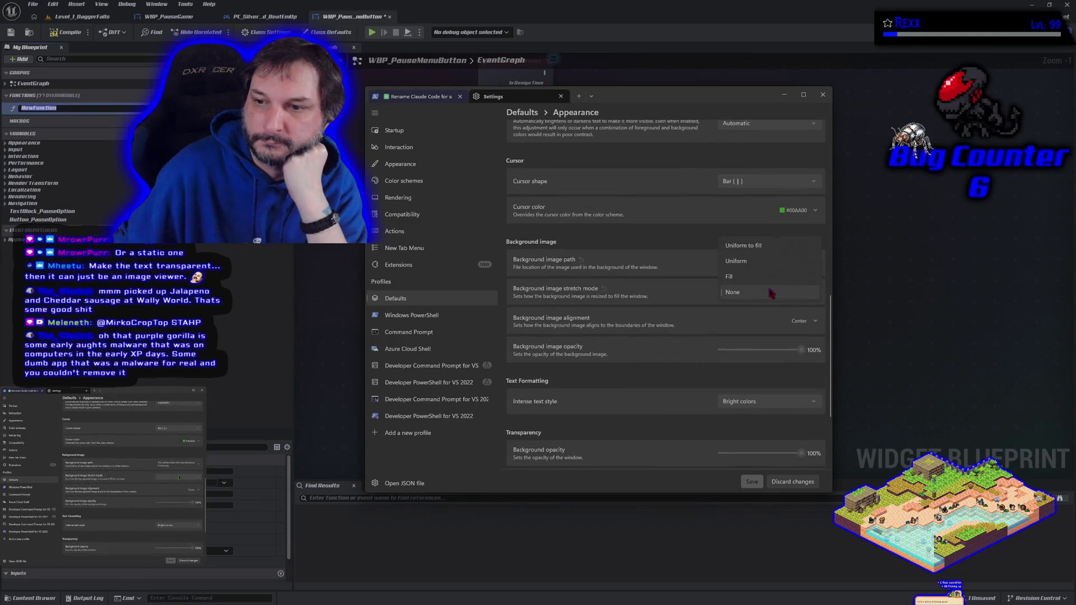
{"action": "left_click", "coordinate": [759, 262]}
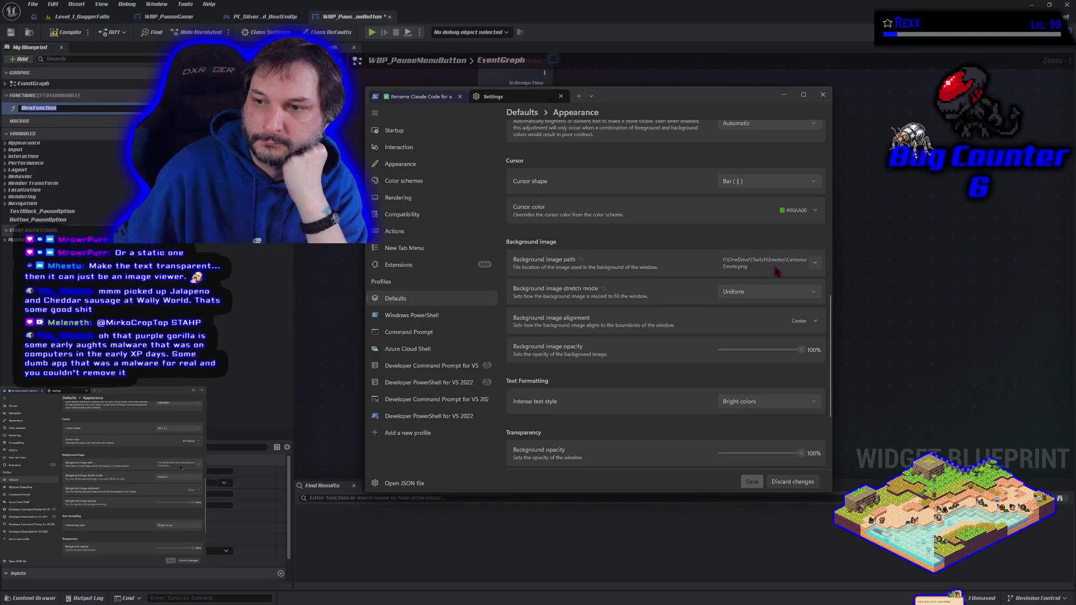
Clear the background image path, save, and return to the Claude Code session.
{"action": "left_click", "coordinate": [814, 273]}
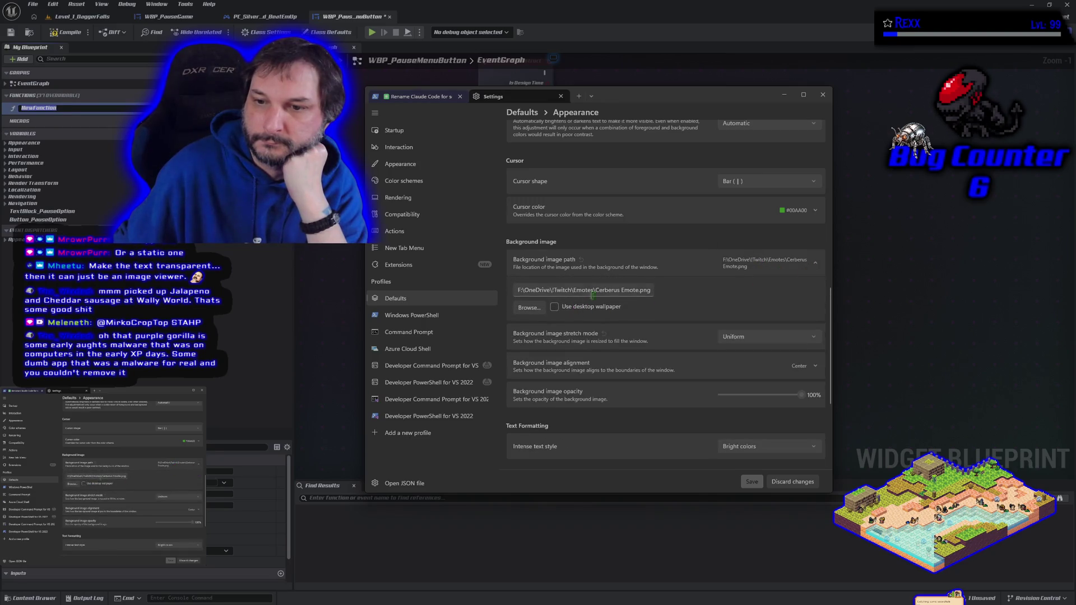
{"action": "left_click_drag", "start_coordinate": [594, 290], "coordinate": [557, 290]}
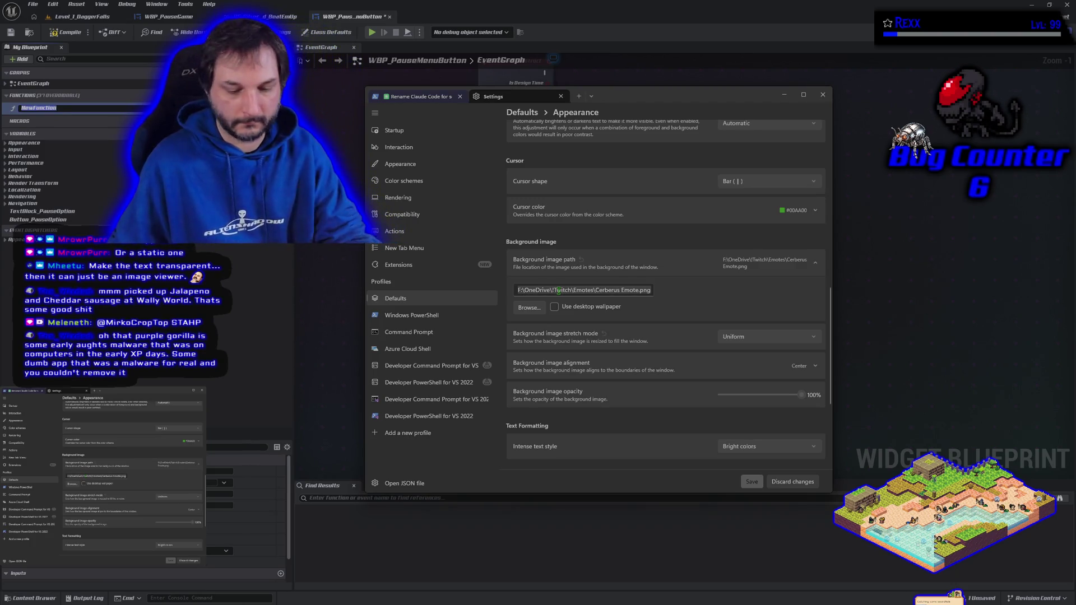
{"action": "key", "text": "ctrl+a"}
{"action": "key", "text": "BackSpace"}
{"action": "left_click", "coordinate": [751, 482]}
{"action": "left_click", "coordinate": [446, 96]}
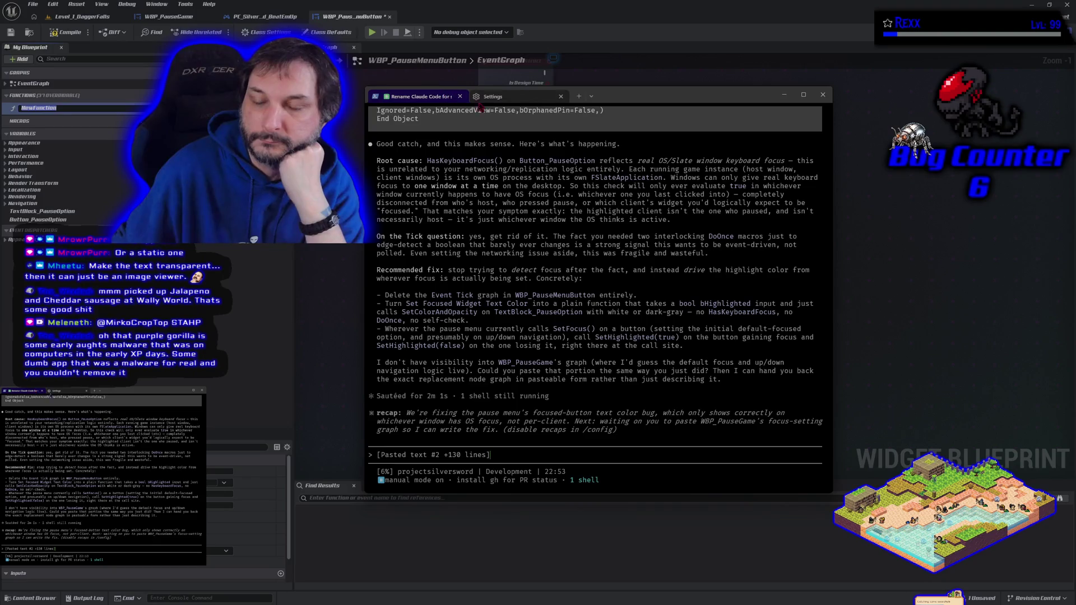
Close the terminal Settings tab and drag the terminal window to the left edge.
{"action": "left_click", "coordinate": [561, 96]}
{"action": "left_click_drag", "start_coordinate": [561, 97], "coordinate": [0, 107]}
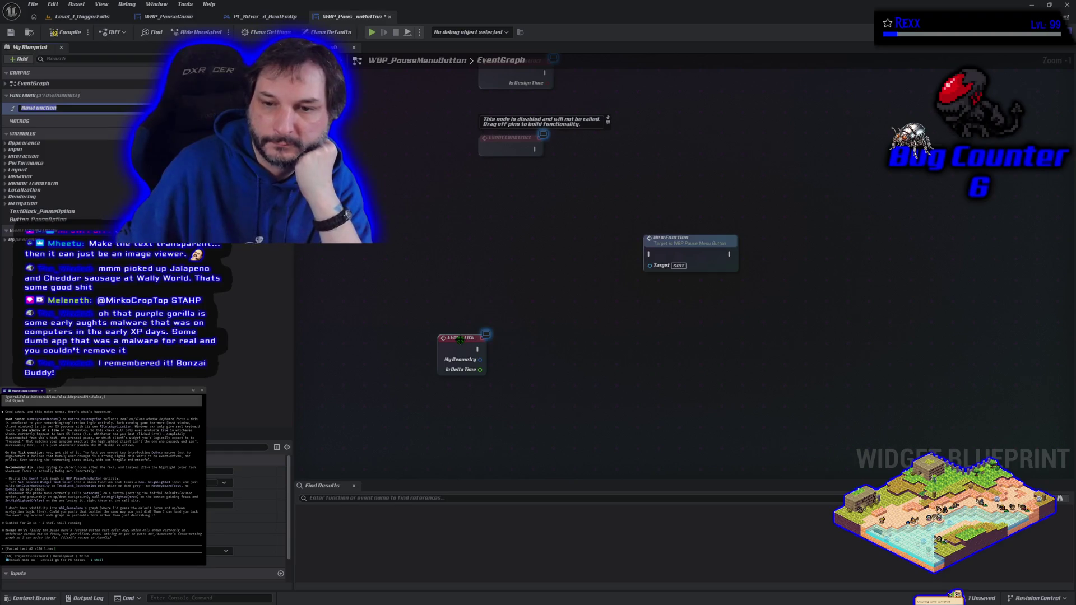
Add a Highlighted input parameter to NewFunction and compile.
{"action": "double_click", "coordinate": [679, 257]}
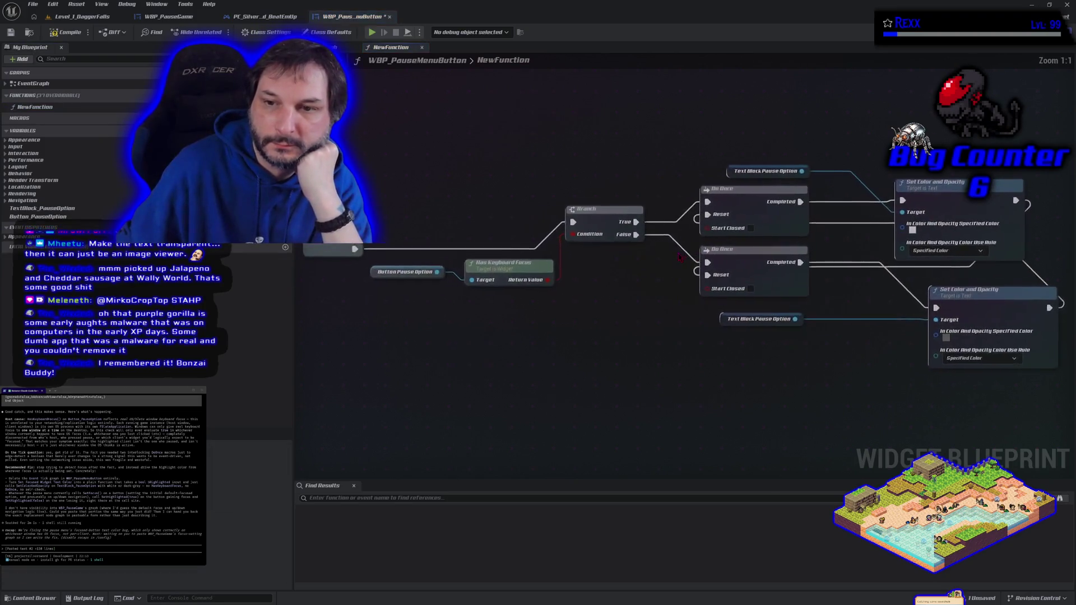
{"action": "right_click", "coordinate": [340, 252]}
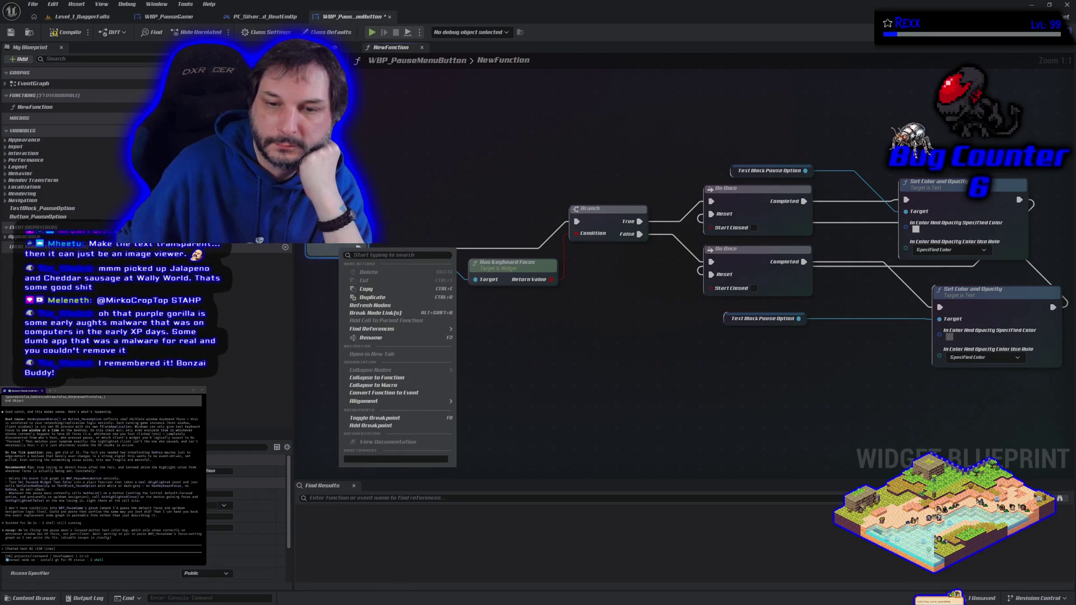
{"action": "key", "text": "Escape"}
{"action": "scroll", "coordinate": [246, 546], "scroll_direction": "down", "scroll_amount": 3}
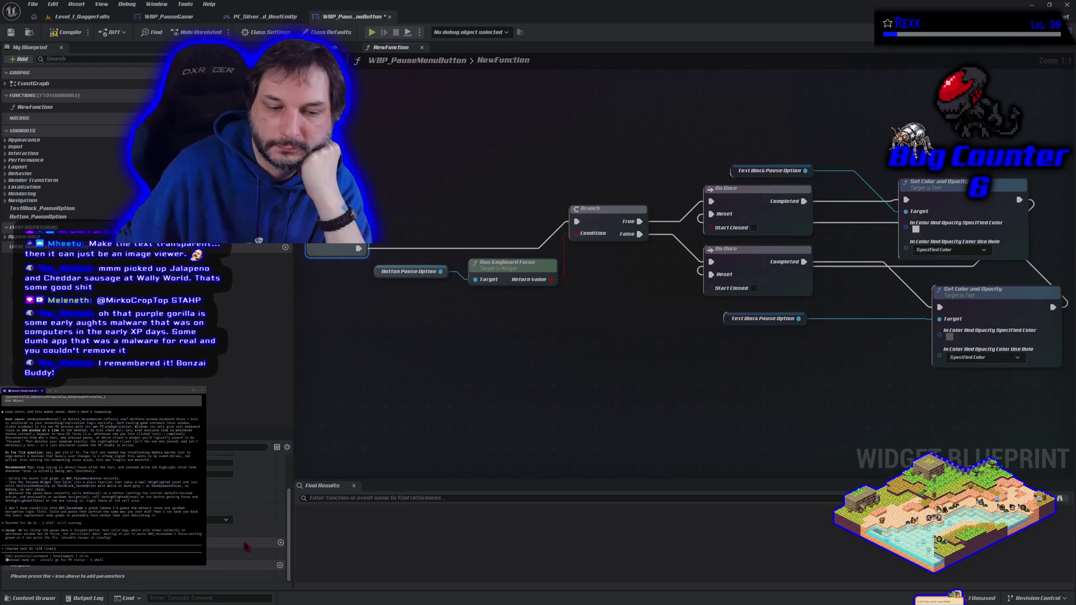
{"action": "left_click", "coordinate": [281, 543]}
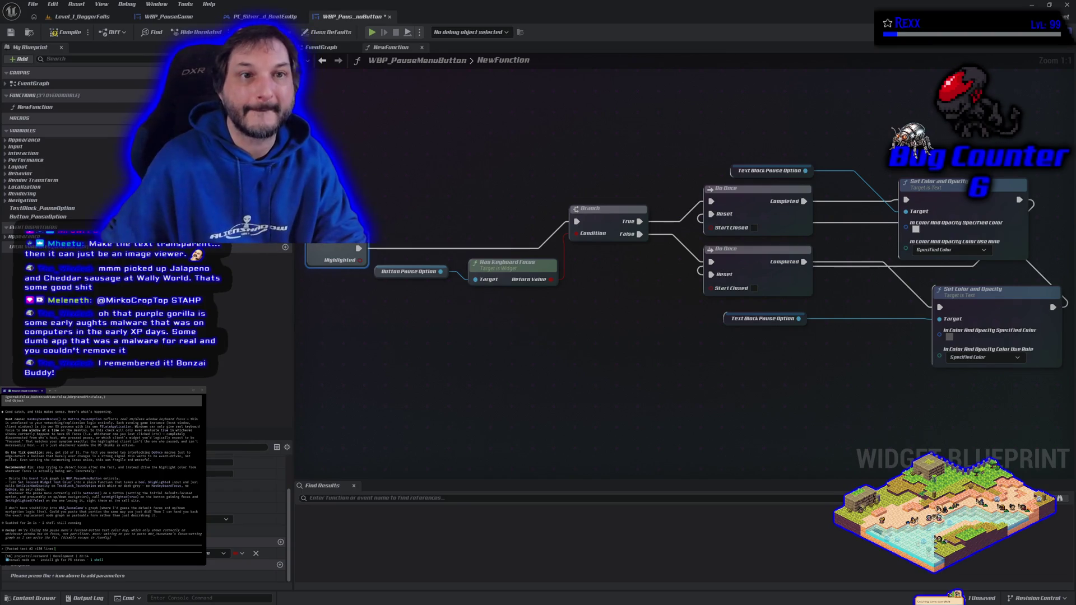
{"action": "left_click", "coordinate": [67, 32]}
{"action": "left_click", "coordinate": [10, 32]}
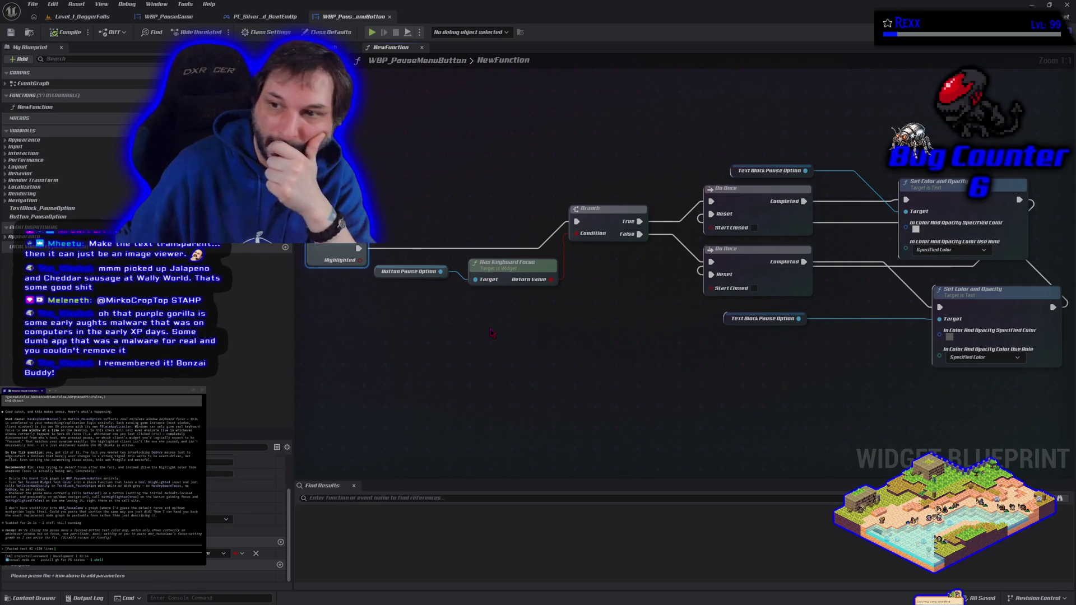
Wire Highlighted into the Branch condition in place of Has Keyboard Focus, then compile.
{"action": "scroll", "coordinate": [491, 333], "scroll_direction": "down", "scroll_amount": 1}
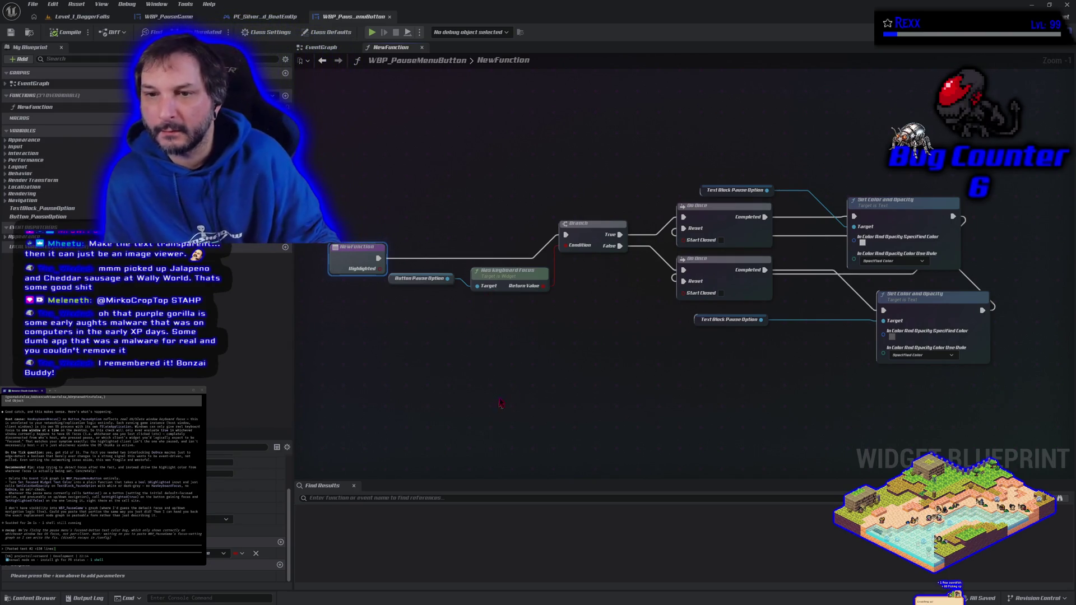
{"action": "left_click", "coordinate": [544, 288], "text": "alt"}
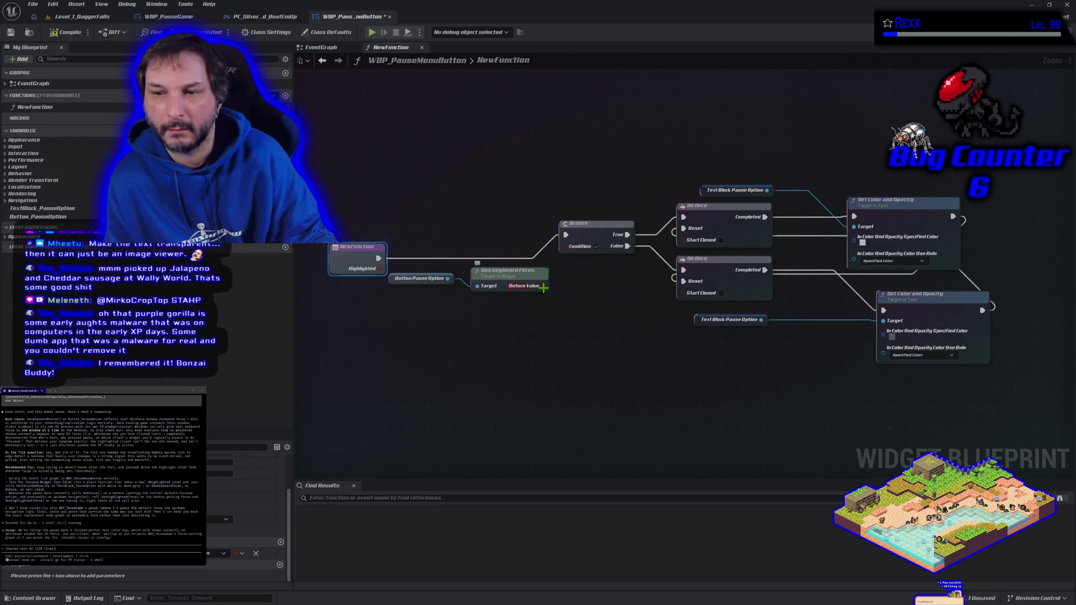
{"action": "mouse_move", "coordinate": [386, 269]}
{"action": "left_mouse_down"}
{"action": "mouse_move", "coordinate": [406, 281]}
{"action": "mouse_move", "coordinate": [574, 251]}
{"action": "left_mouse_up"}
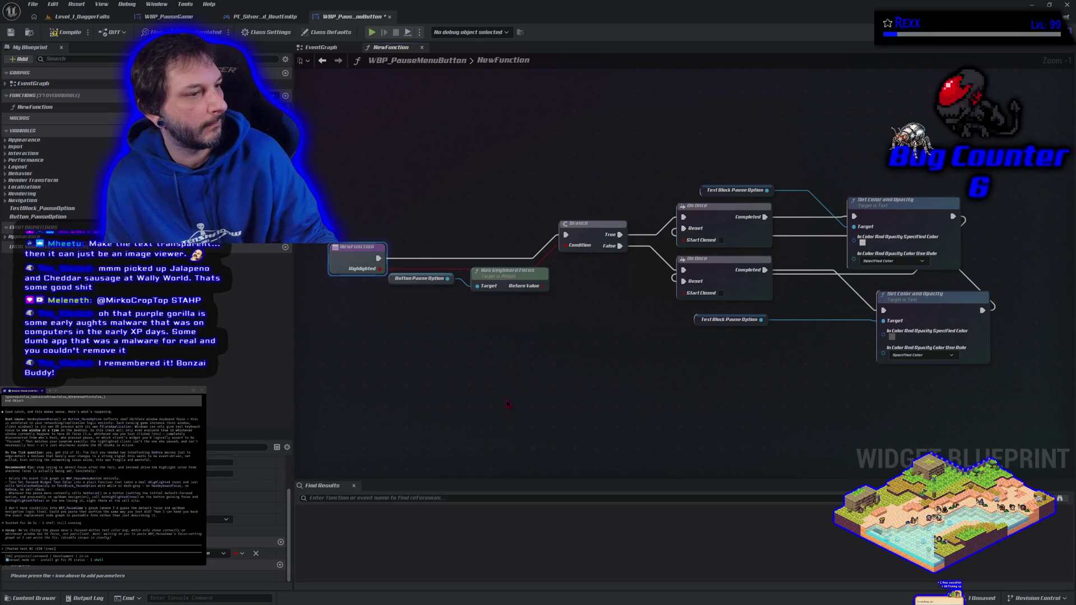
{"action": "mouse_move", "coordinate": [480, 336]}
{"action": "left_mouse_down"}
{"action": "mouse_move", "coordinate": [443, 281]}
{"action": "mouse_move", "coordinate": [496, 317]}
{"action": "left_mouse_up"}
{"action": "left_click", "coordinate": [496, 338]}
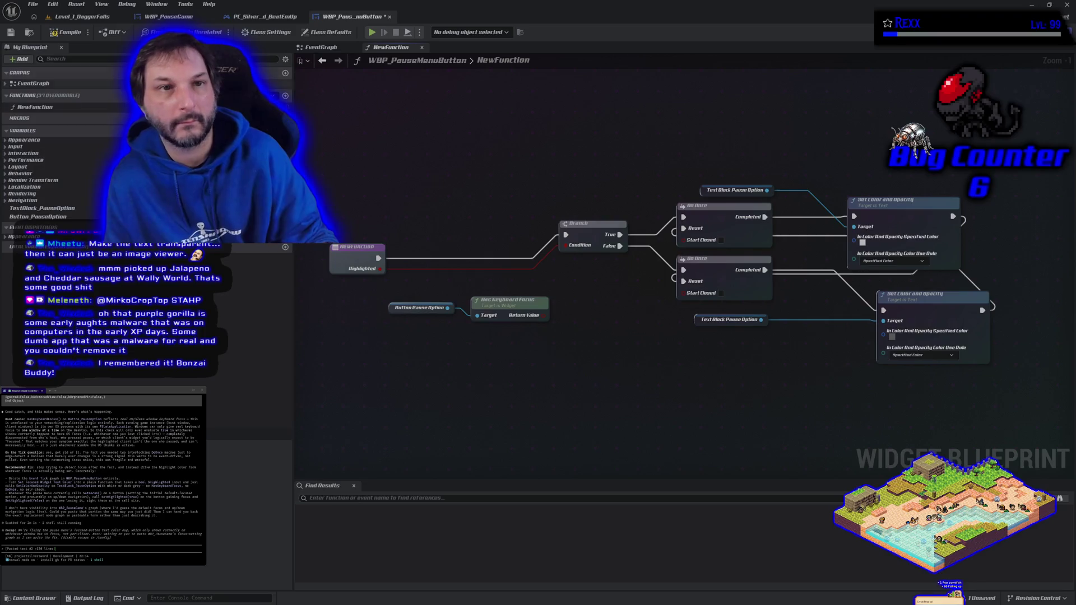
{"action": "left_click", "coordinate": [59, 34]}
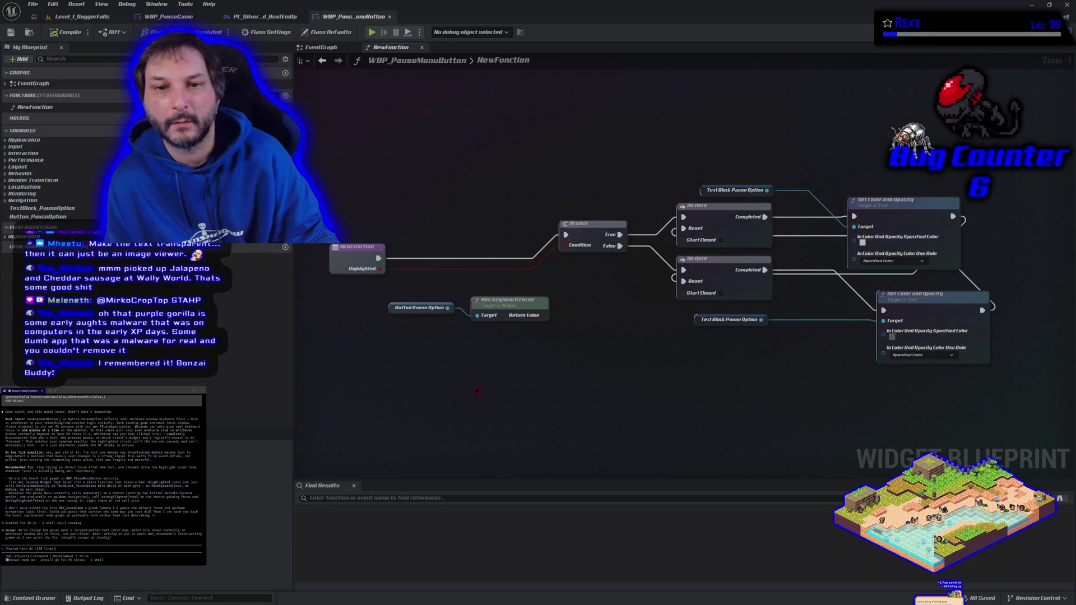
Rename NewFunction in My Blueprint to 'Set Pause Button Text Color'.
{"action": "left_click", "coordinate": [26, 107]}
{"action": "key", "text": "F2"}
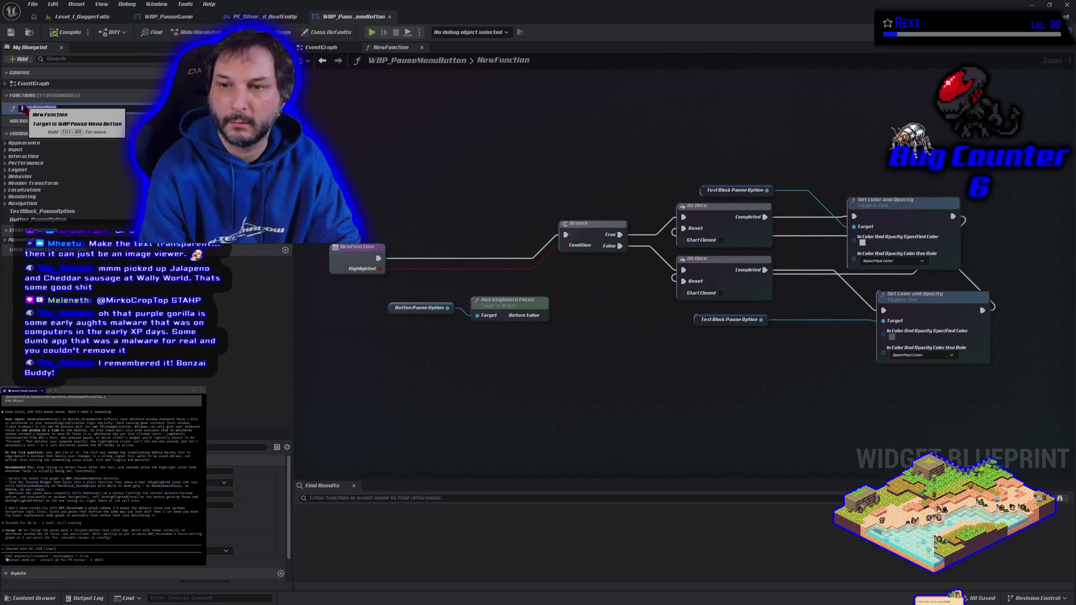
{"action": "type", "text": "S"}
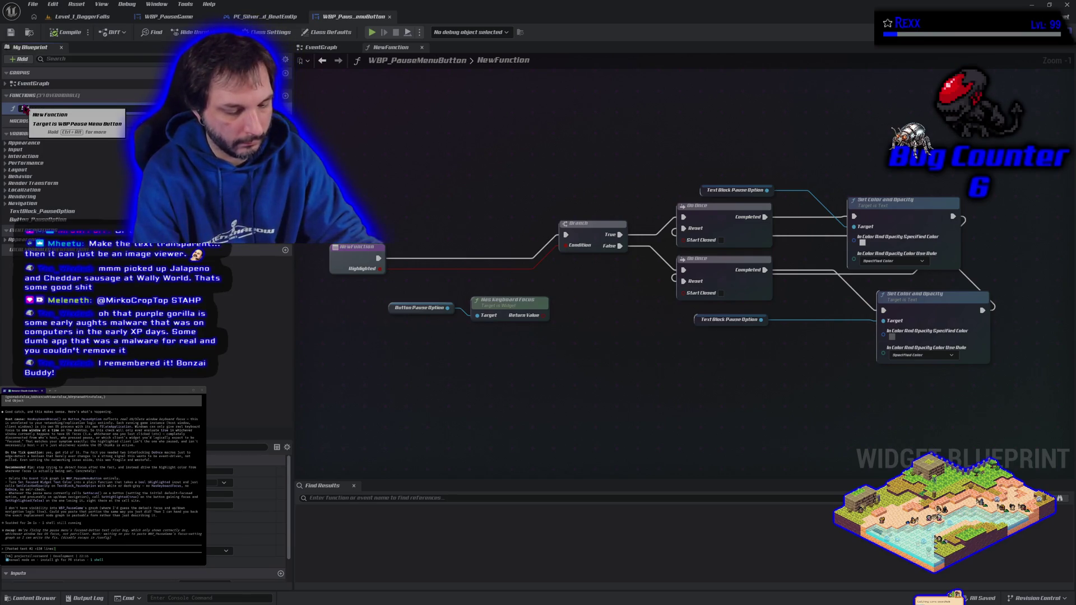
{"action": "type", "text": "et Pause Button Tx"}
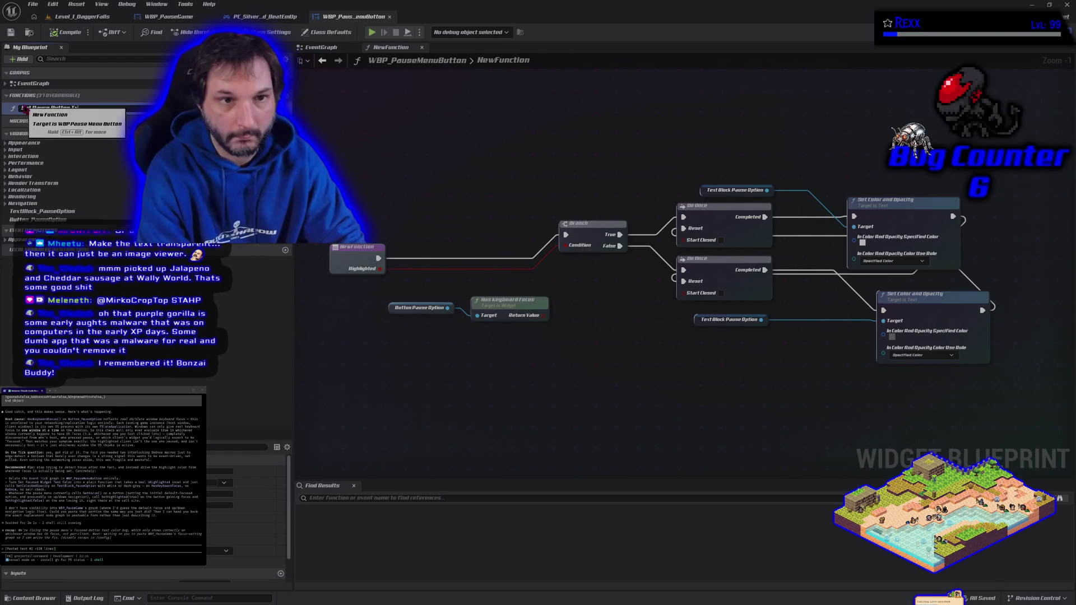
{"action": "type", "text": "xt Color"}
{"action": "key", "text": "Return"}
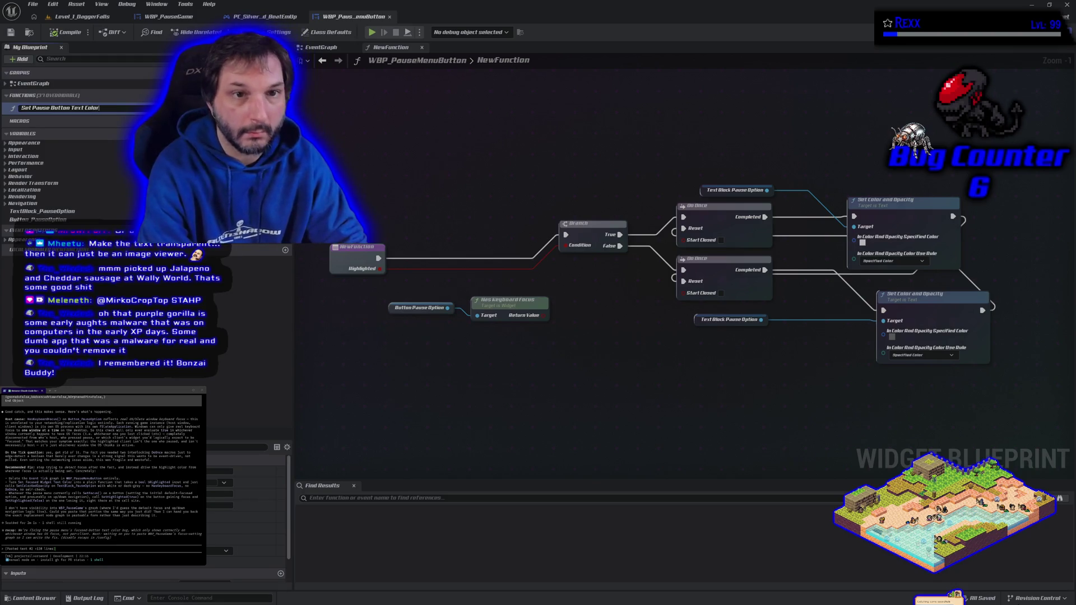
{"action": "key", "text": "Return"}
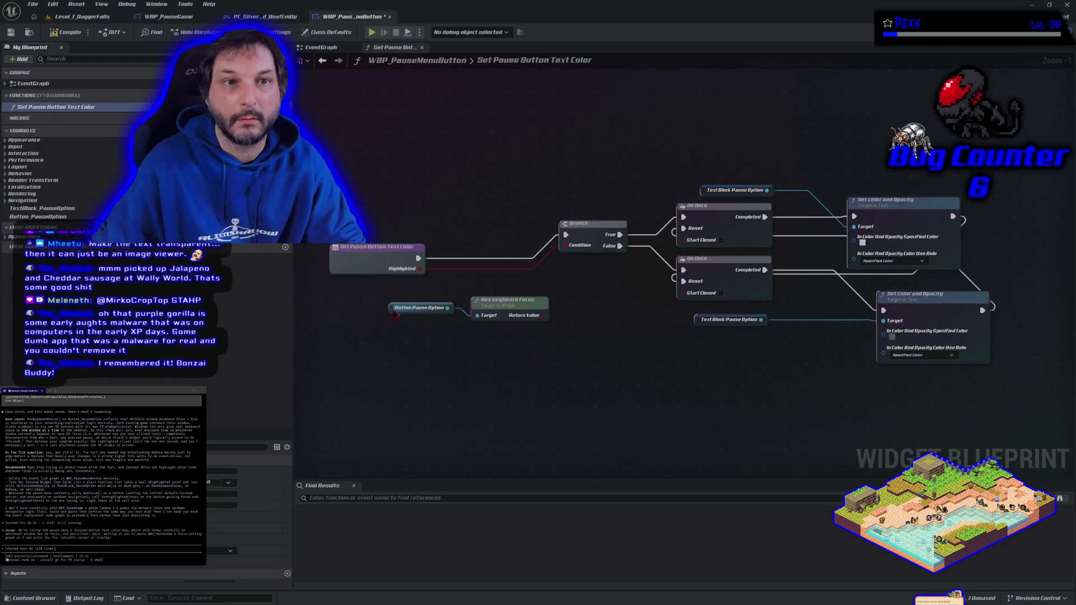
{"action": "left_click", "coordinate": [38, 6]}
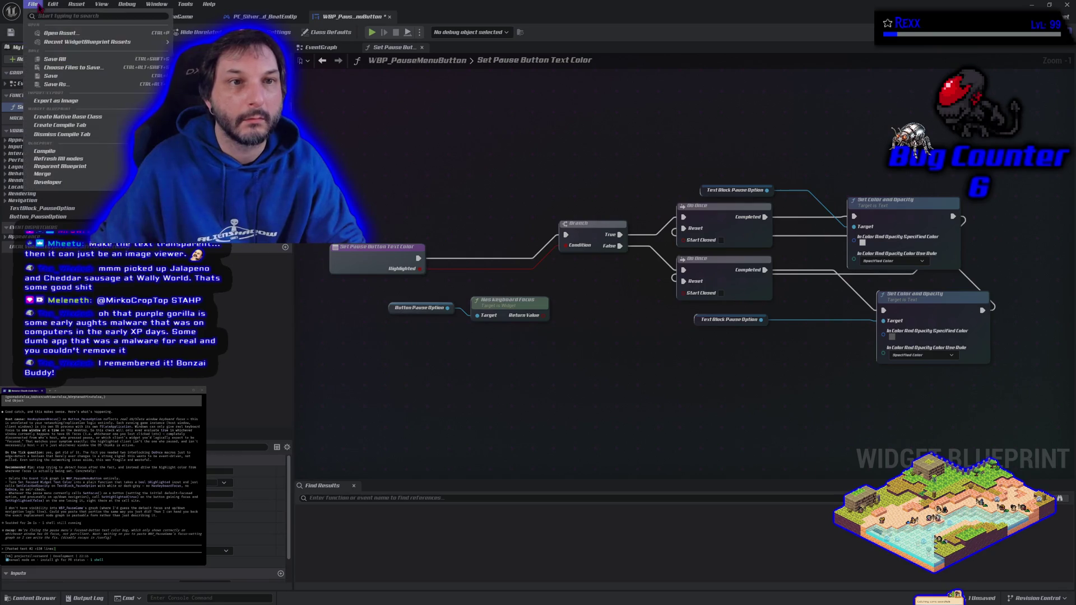
Save WBP_PauseMenuButton and switch to the PC_SilverSword_BeatEmUp blueprint tab.
{"action": "left_click", "coordinate": [55, 59]}
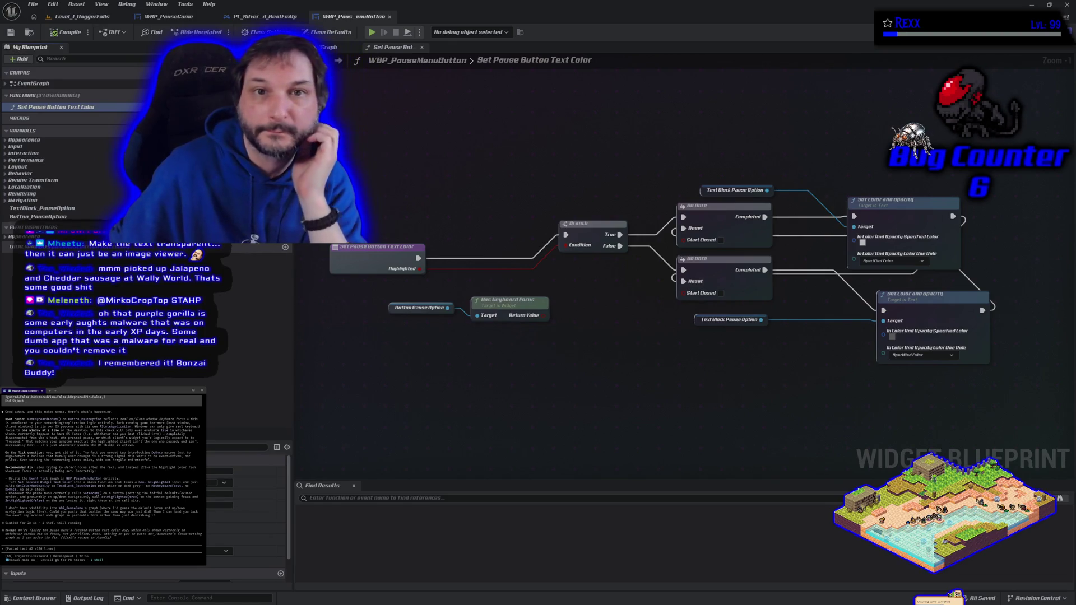
{"action": "left_click", "coordinate": [265, 17]}
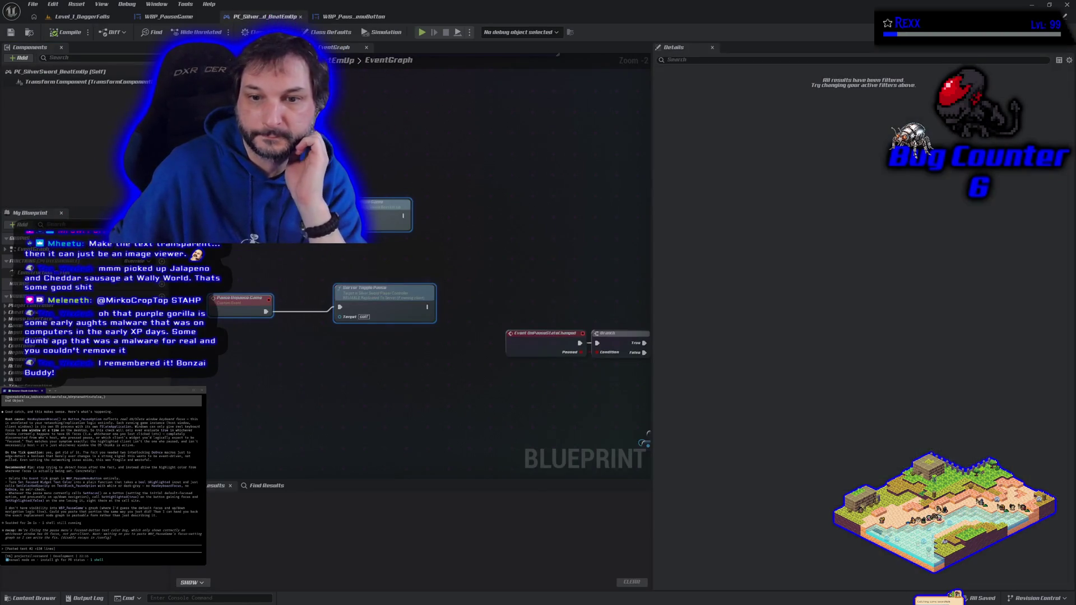
Add a Set Pause Button Text Color node on the button reference, executed after Set Keyboard Focus.
{"action": "mouse_move", "coordinate": [611, 270]}
{"action": "left_mouse_down"}
{"action": "mouse_move", "coordinate": [240, 140]}
{"action": "mouse_move", "coordinate": [222, 143]}
{"action": "left_mouse_up"}
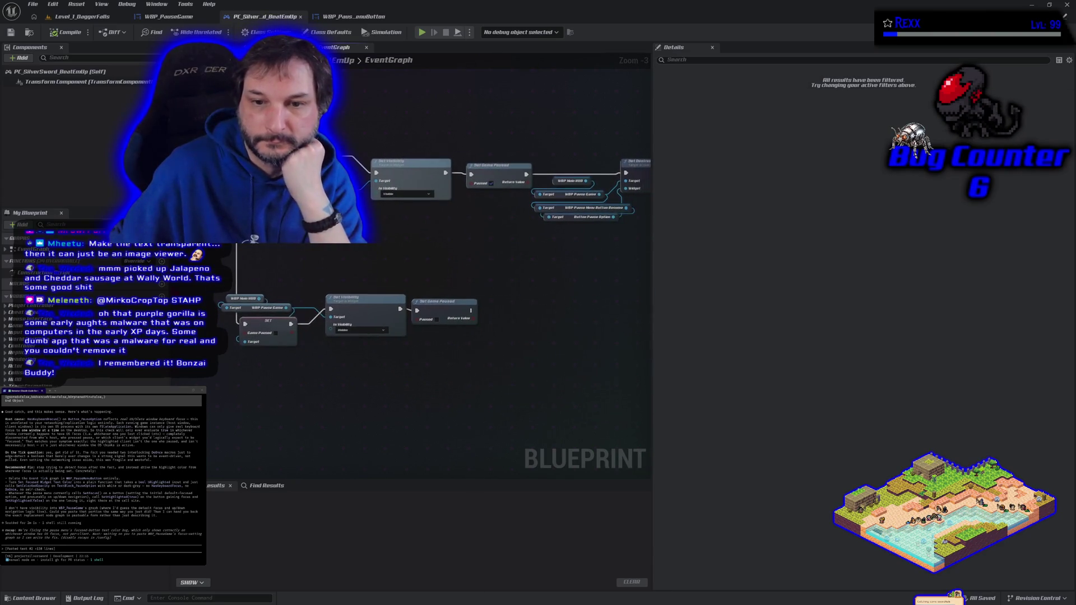
{"action": "mouse_move", "coordinate": [561, 280]}
{"action": "left_mouse_down"}
{"action": "mouse_move", "coordinate": [232, 296]}
{"action": "mouse_move", "coordinate": [213, 339]}
{"action": "left_mouse_up"}
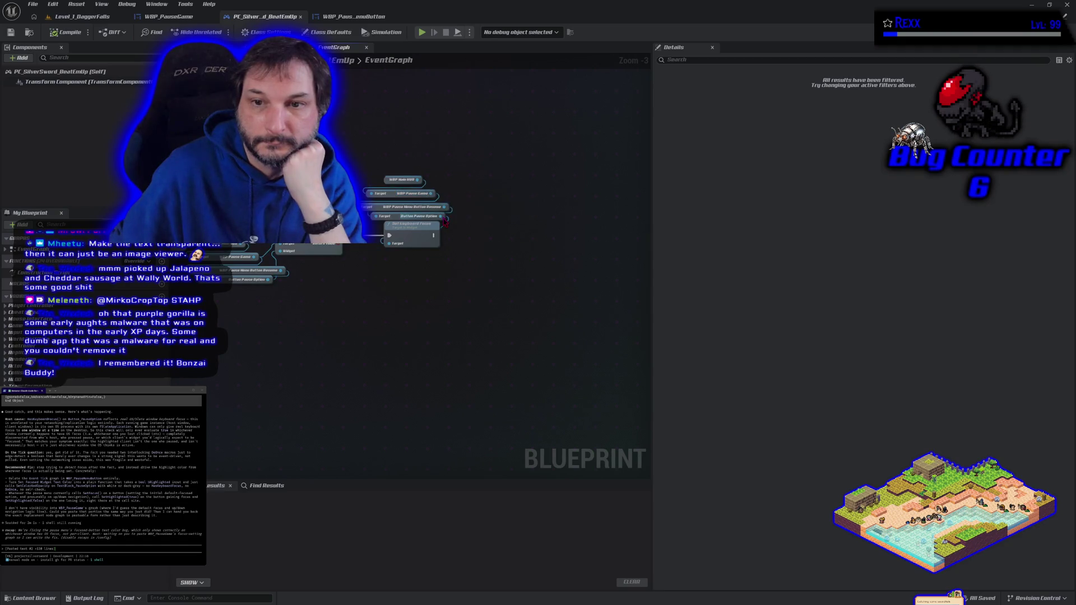
{"action": "scroll", "coordinate": [416, 280], "scroll_direction": "up", "scroll_amount": 3}
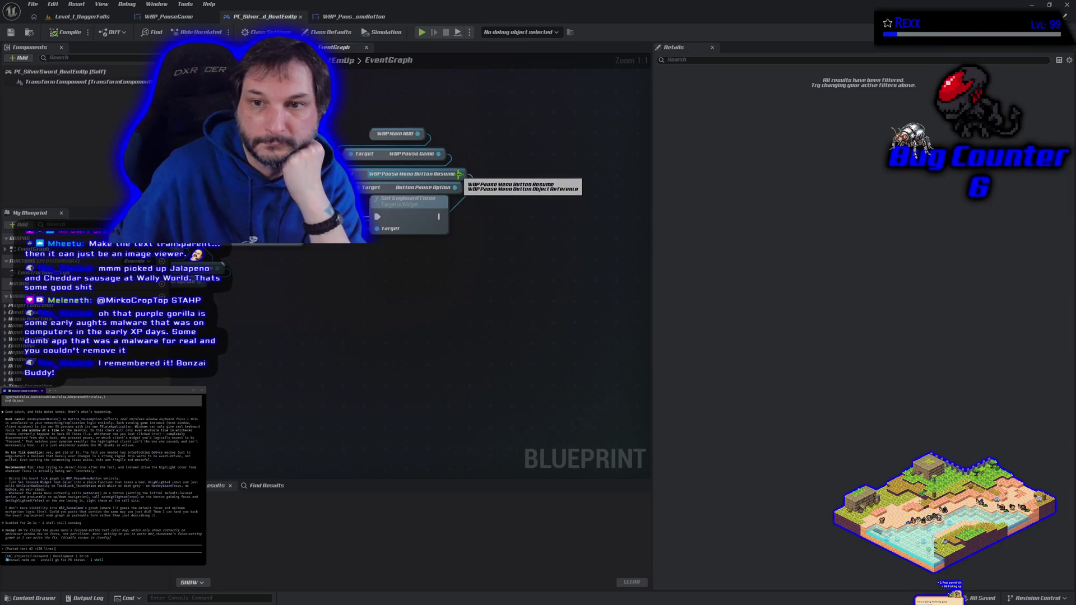
{"action": "left_click_drag", "start_coordinate": [466, 177], "coordinate": [479, 211]}
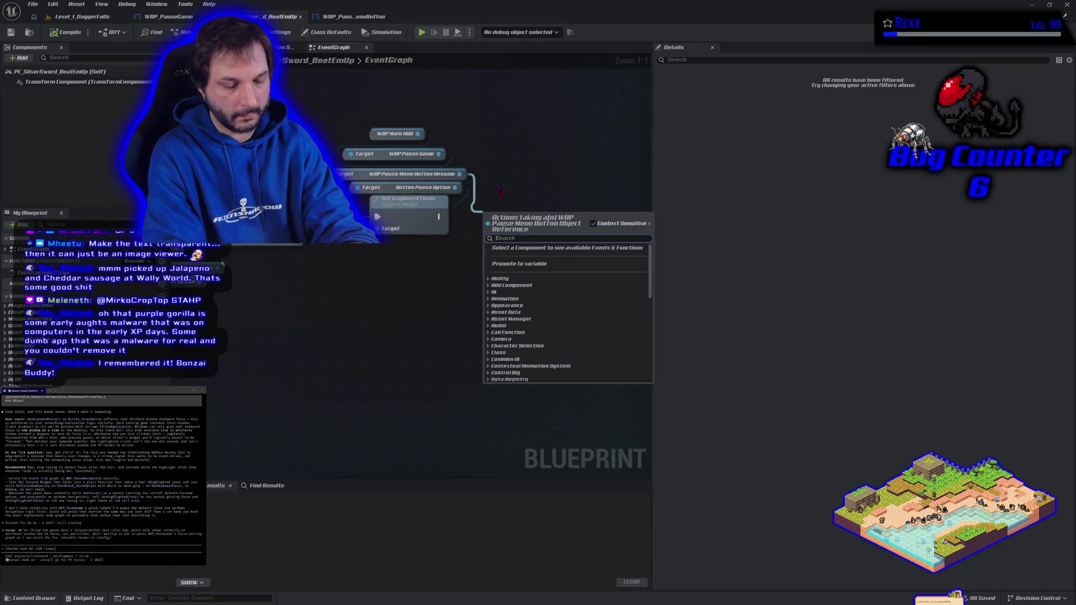
{"action": "type", "text": "set"}
{"action": "type", "text": " pause"}
{"action": "key", "text": "Return"}
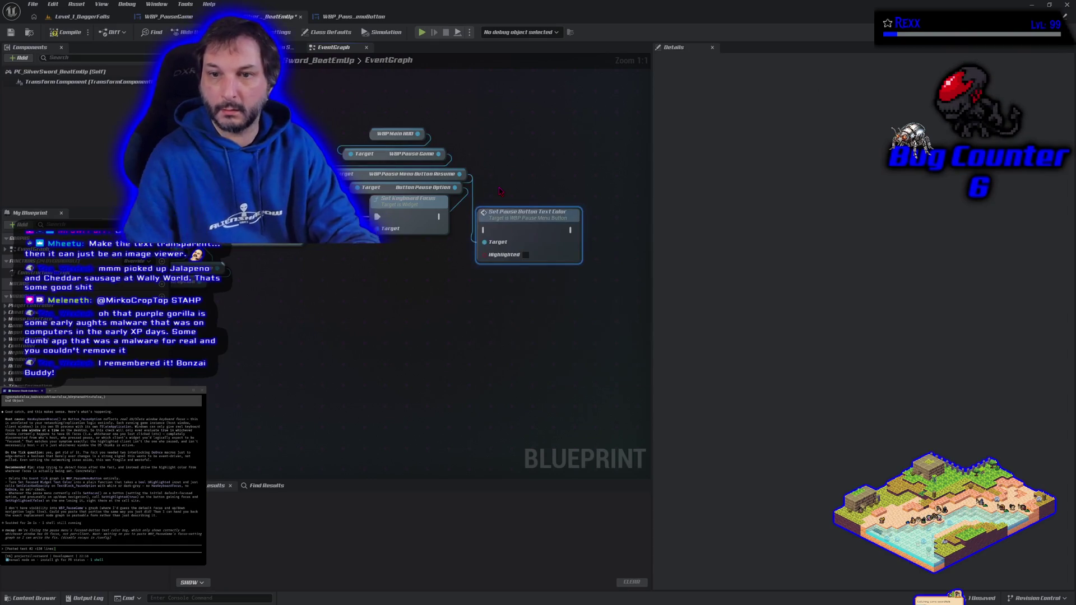
{"action": "left_click_drag", "start_coordinate": [439, 216], "coordinate": [482, 230]}
{"action": "key", "text": "q"}
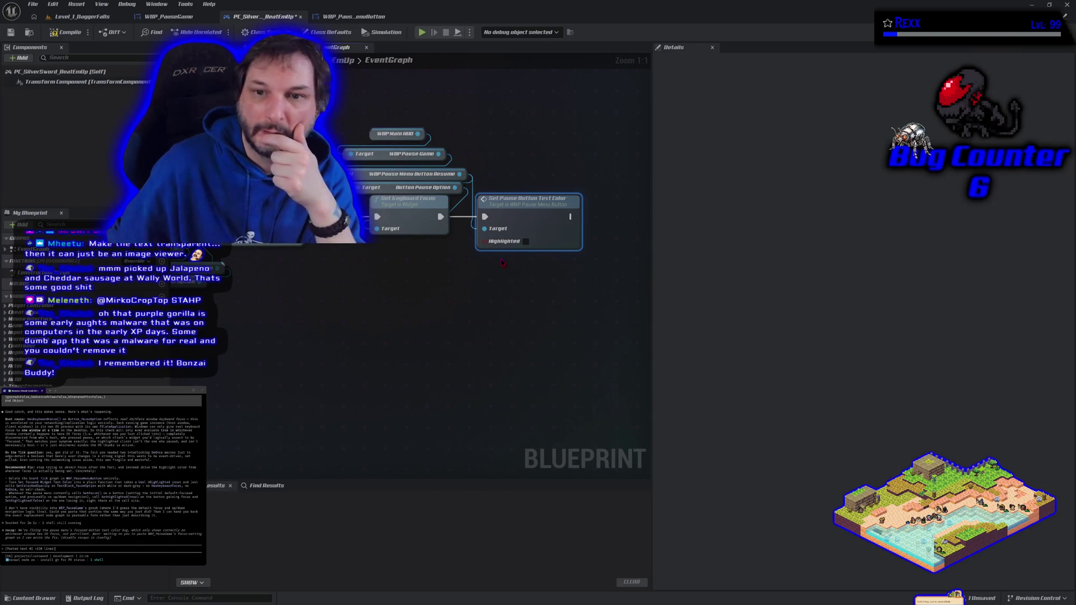
{"action": "scroll", "coordinate": [443, 300], "scroll_direction": "down", "scroll_amount": 3}
{"action": "scroll", "coordinate": [459, 334], "scroll_direction": "down", "scroll_amount": 1}
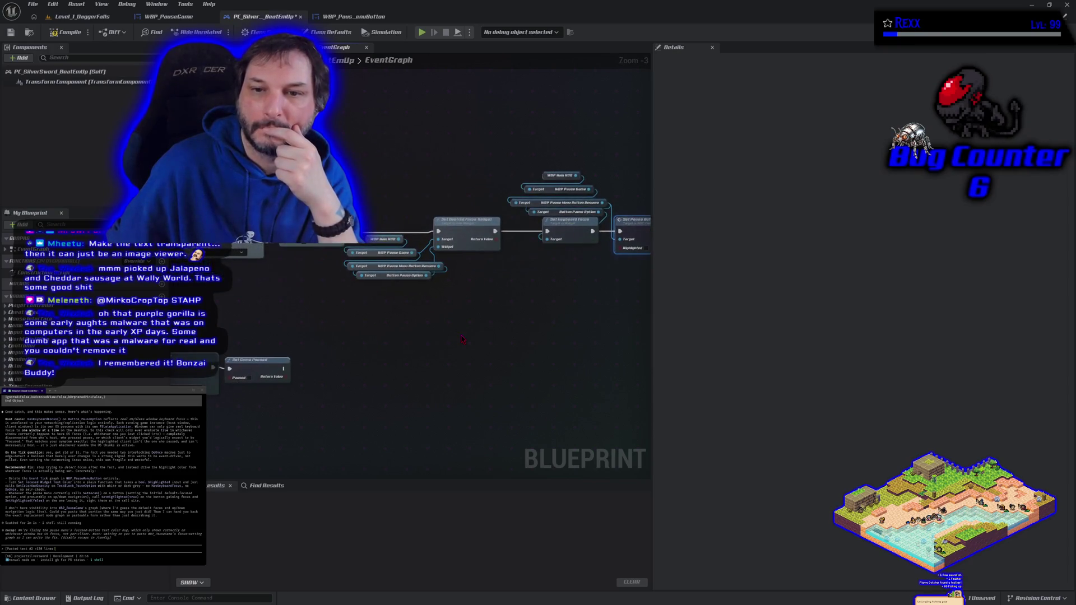
Zoom and pan the graph to view the new node chain, then clear the terminal's pasted text.
{"action": "scroll", "coordinate": [462, 339], "scroll_direction": "down", "scroll_amount": 2}
{"action": "scroll", "coordinate": [462, 339], "scroll_direction": "up", "scroll_amount": 1}
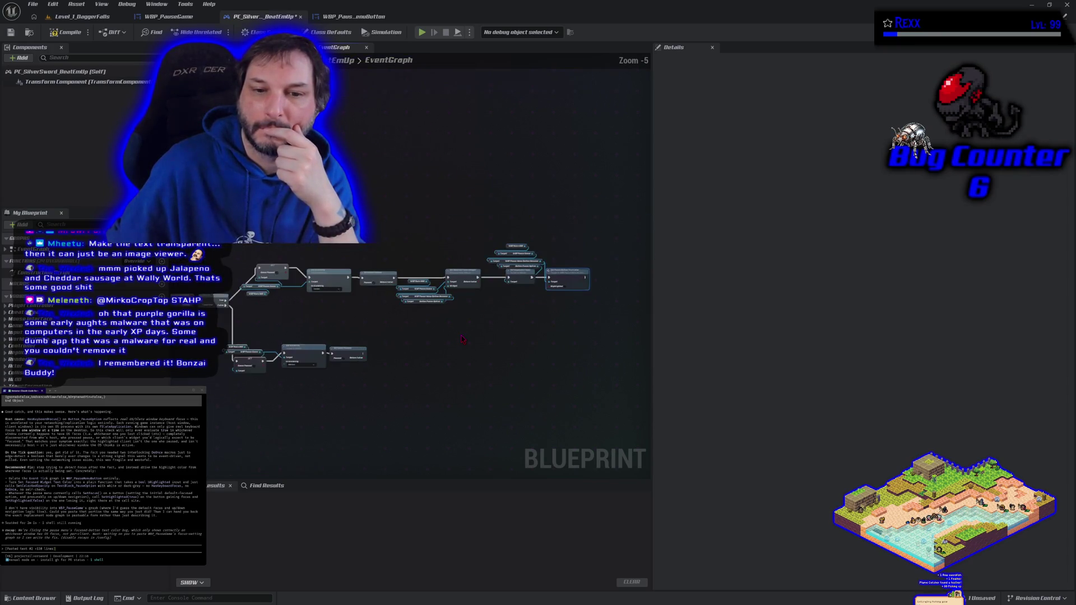
{"action": "scroll", "coordinate": [462, 339], "scroll_direction": "up", "scroll_amount": 1}
{"action": "scroll", "coordinate": [462, 339], "scroll_direction": "up", "scroll_amount": 1}
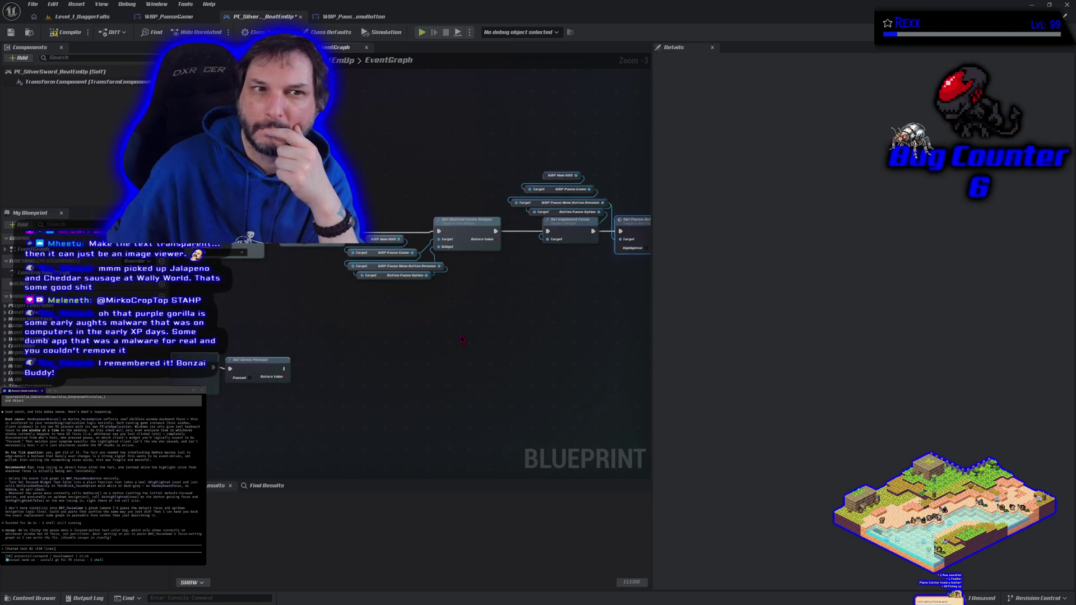
{"action": "left_click_drag", "start_coordinate": [511, 327], "coordinate": [351, 346]}
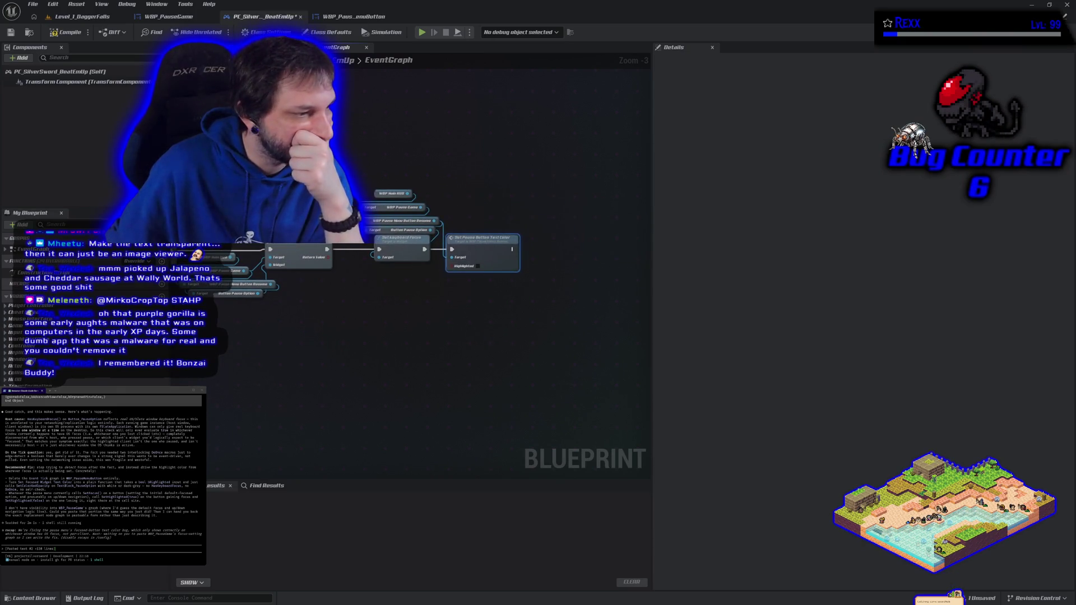
{"action": "mouse_move", "coordinate": [79, 549]}
{"action": "left_mouse_down"}
{"action": "mouse_move", "coordinate": [201, 550]}
{"action": "mouse_move", "coordinate": [9, 554]}
{"action": "left_mouse_up"}
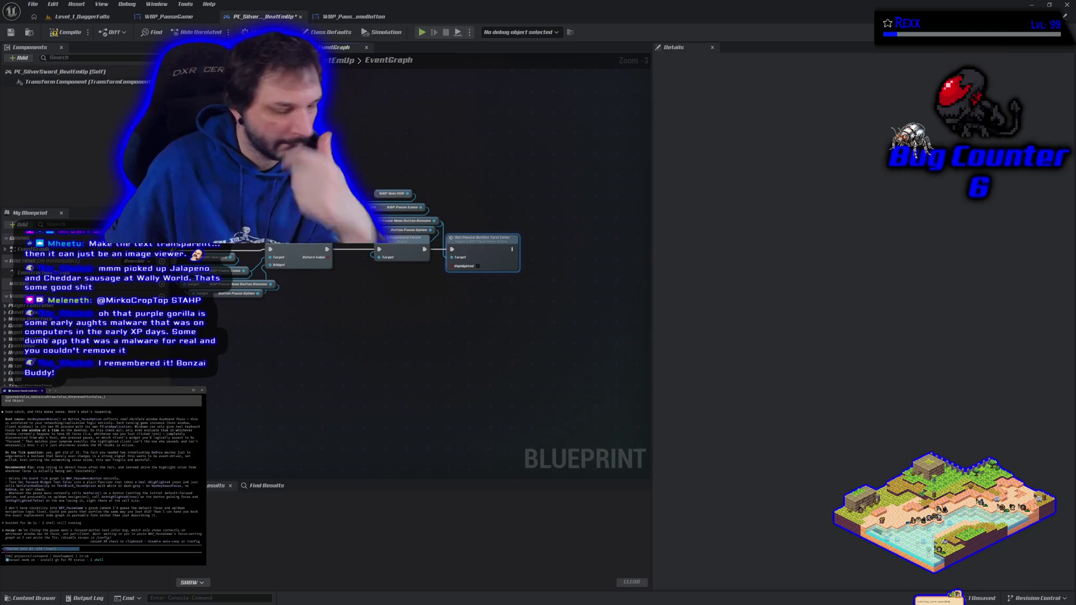
{"action": "key", "text": "ctrl+c"}
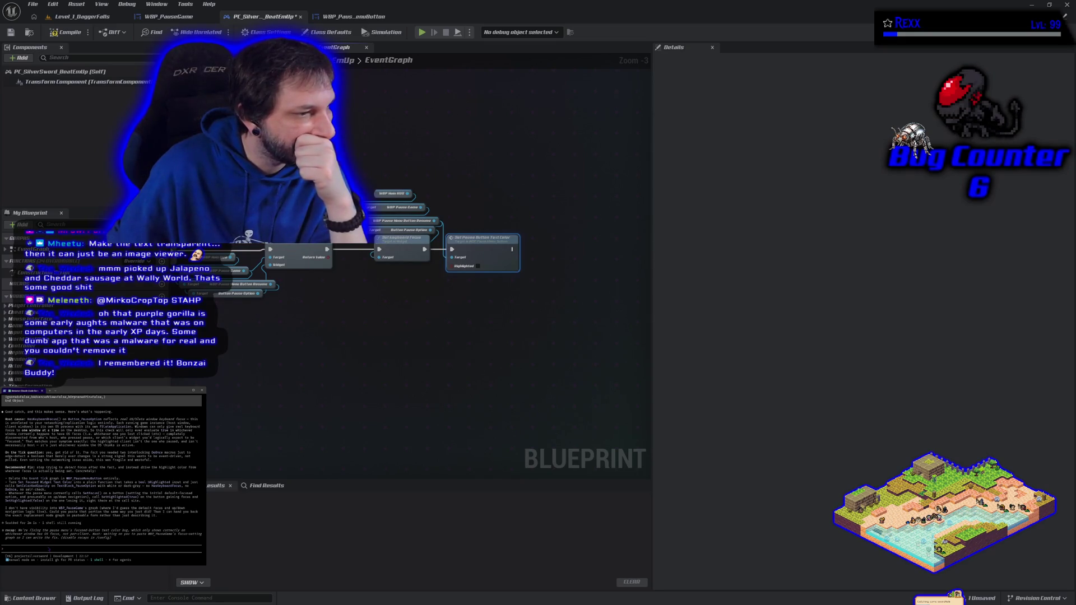
Tell the assistant 'the up down logic is ue default behavior i believe', then answer with Multiple PIE windows.
{"action": "type", "text": "the op dd"}
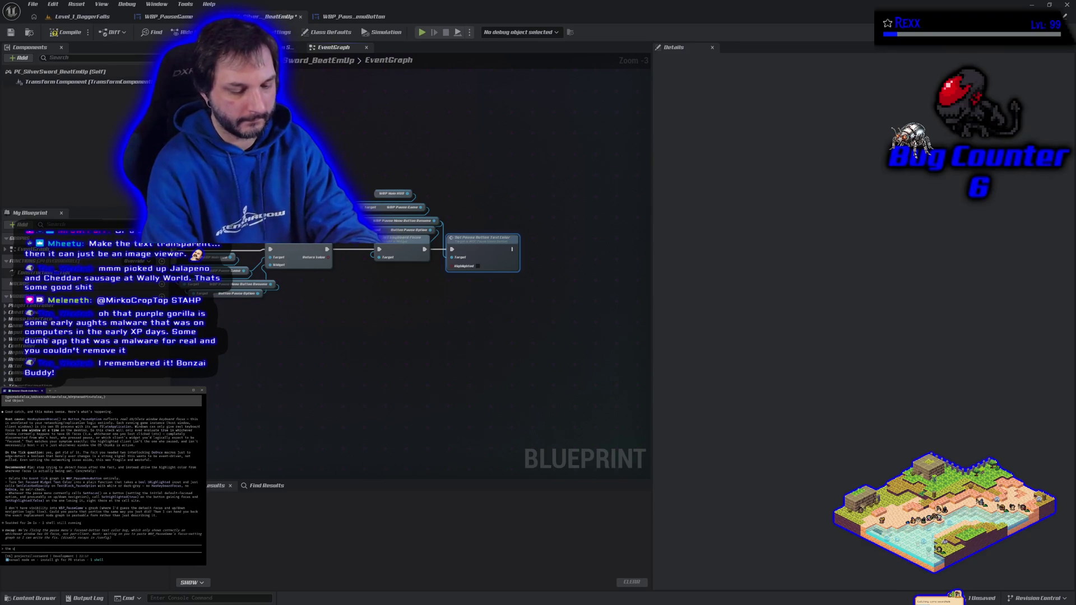
{"action": "type", "text": "e"}
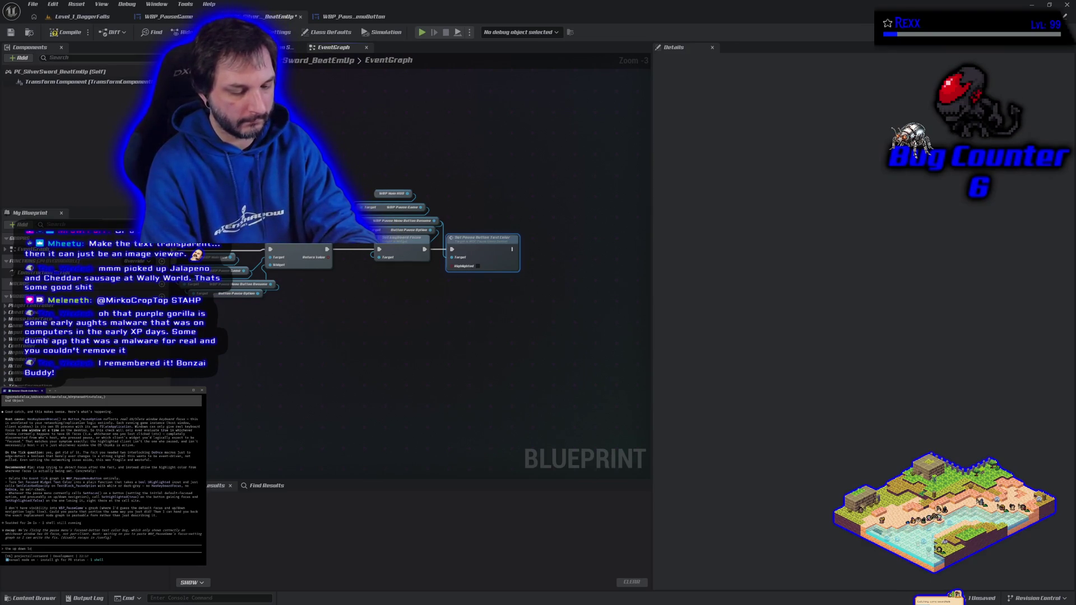
{"action": "type", "text": "so"}
{"action": "type", "text": "ult"}
{"action": "type", "text": "avior i believe"}
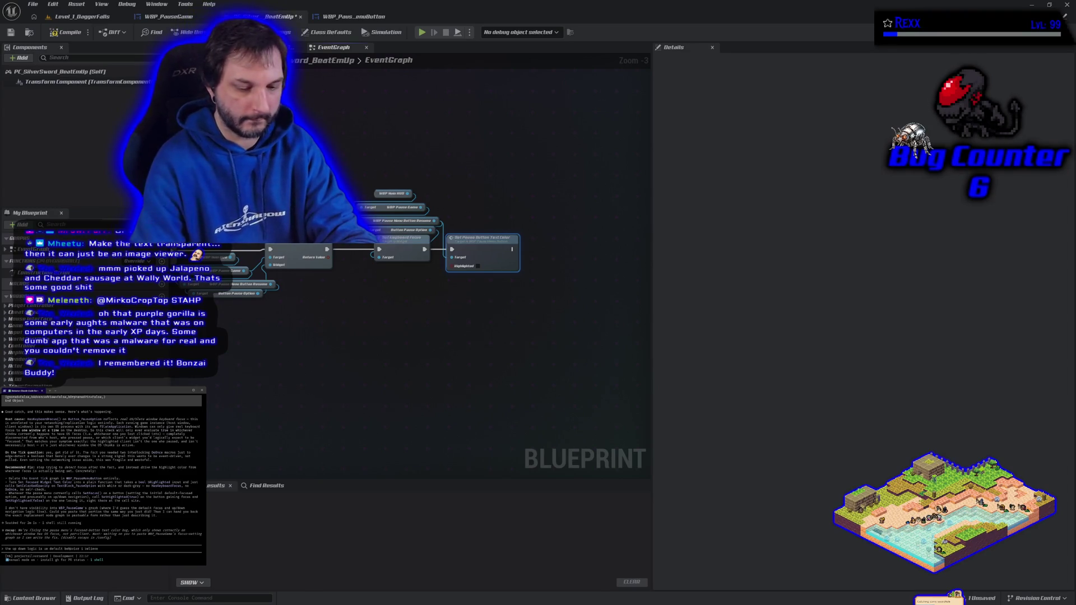
{"action": "key", "text": "Return"}
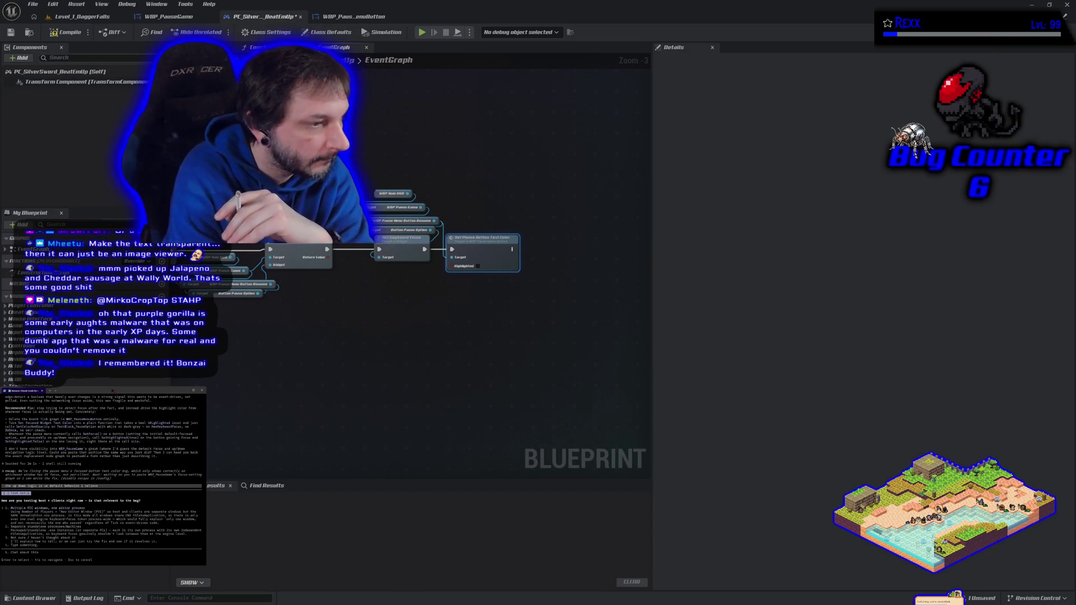
{"action": "key", "text": "Return"}
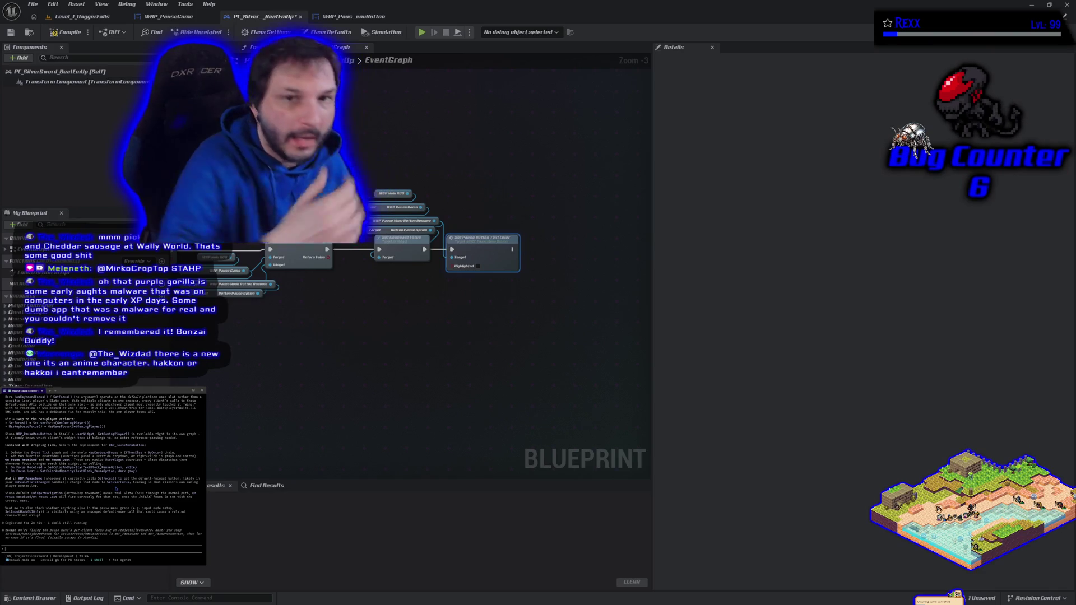
Show the Set Pause Button Text Color function in the WBP_PauseMenuButton tab and bring up the node action list.
{"action": "left_click", "coordinate": [353, 16]}
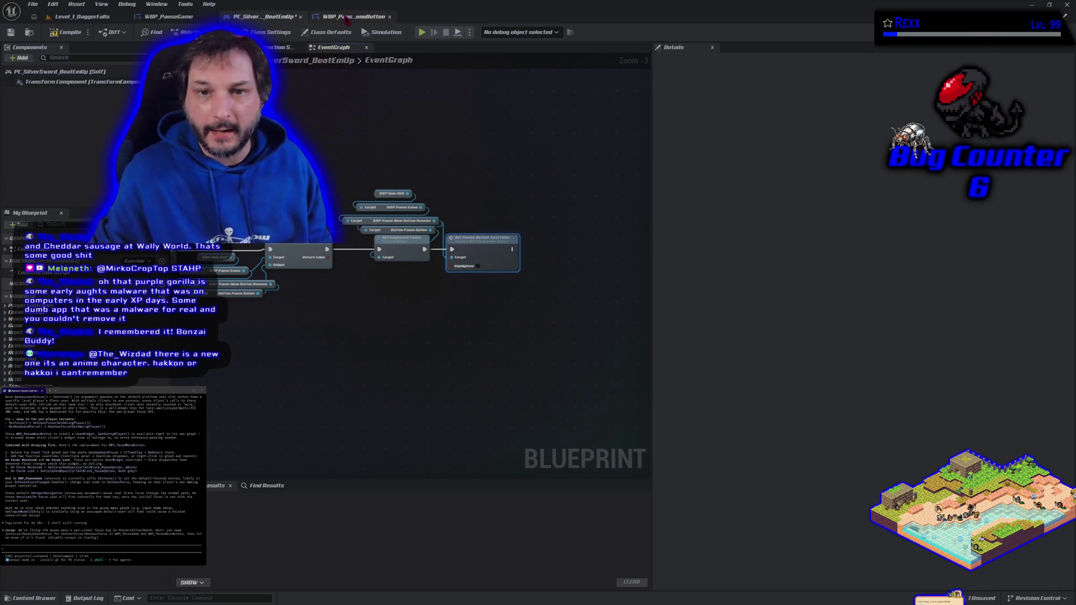
{"action": "right_click", "coordinate": [434, 342]}
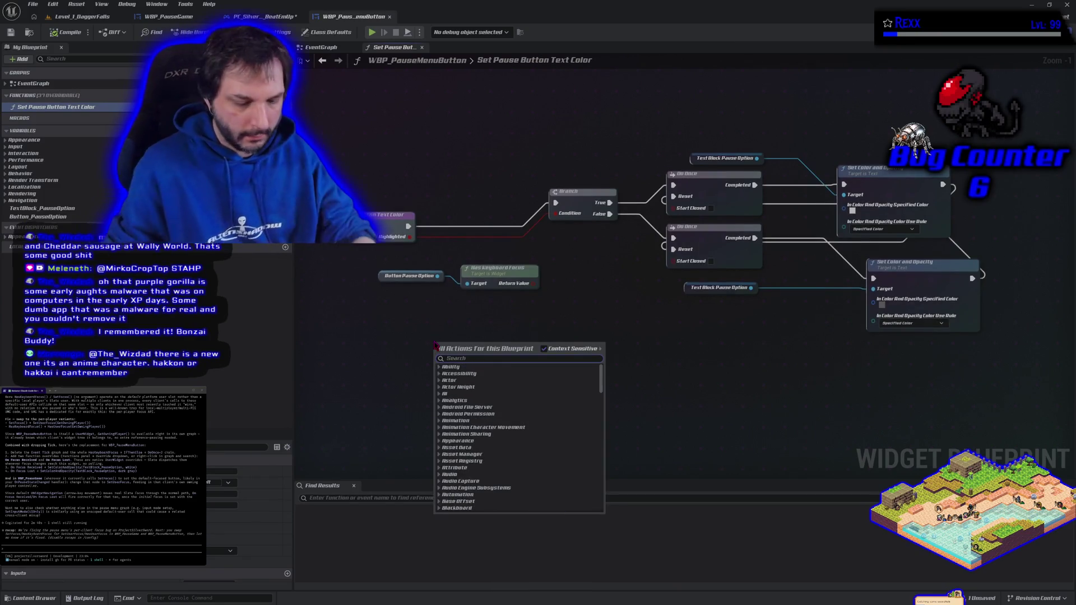
Add Event On Focus Lost to WBP_PauseMenuButton's EventGraph using an 'on focus' action search.
{"action": "type", "text": "on focus"}
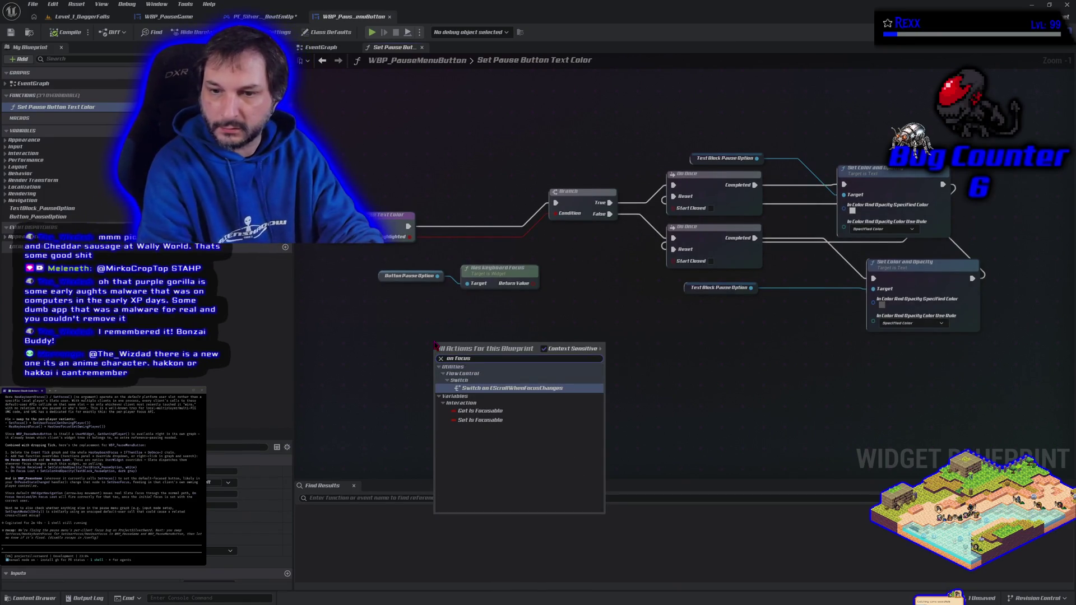
{"action": "key", "text": "Escape"}
{"action": "left_click", "coordinate": [332, 46]}
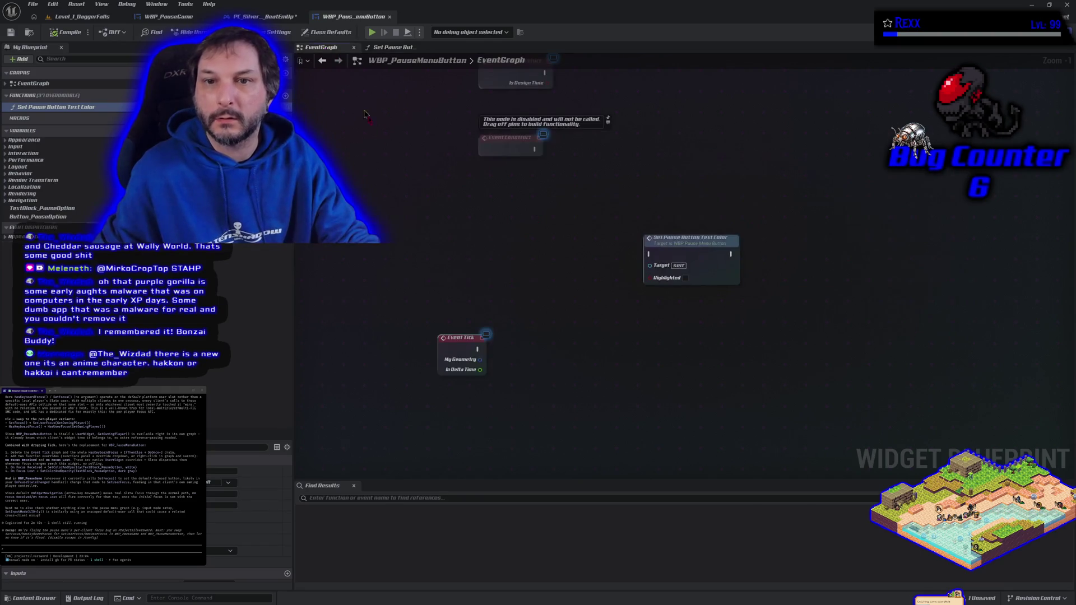
{"action": "right_click", "coordinate": [467, 249]}
{"action": "type", "text": "on focuy"}
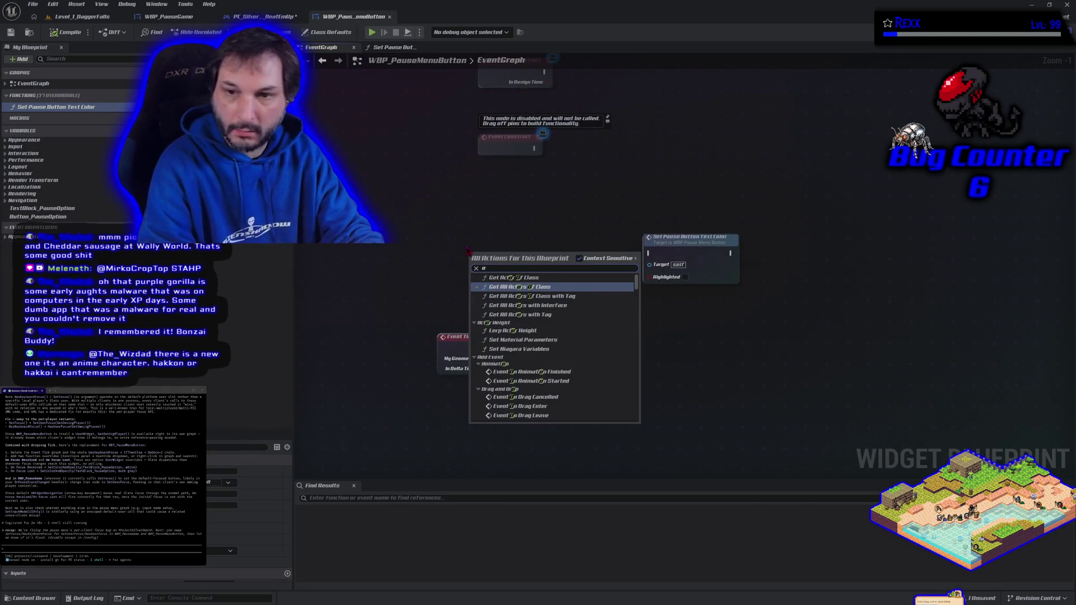
{"action": "key", "text": "BackSpace"}
{"action": "type", "text": "s"}
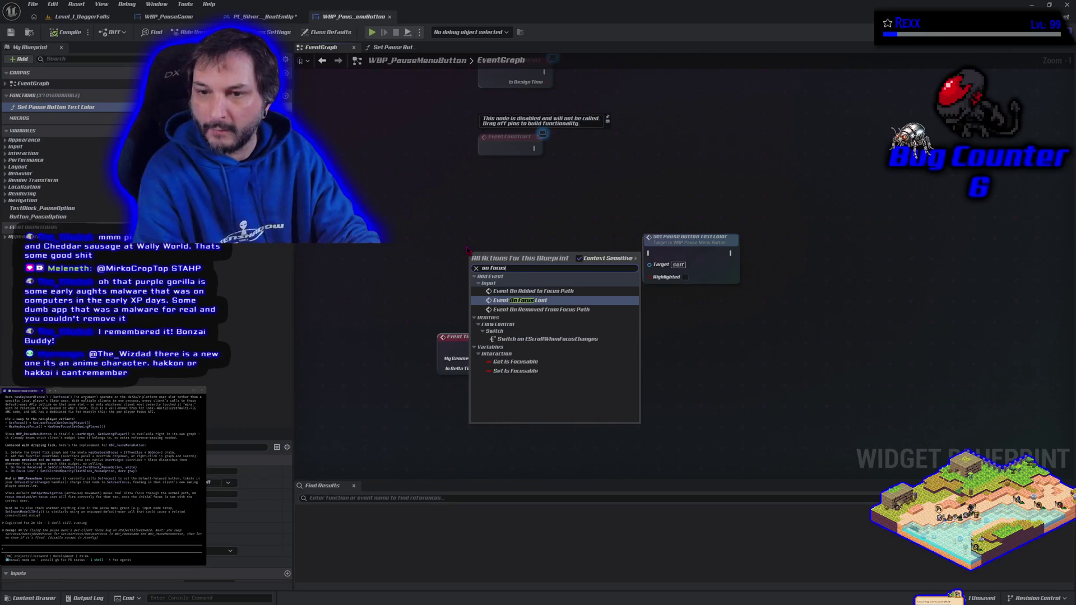
{"action": "left_click", "coordinate": [530, 303]}
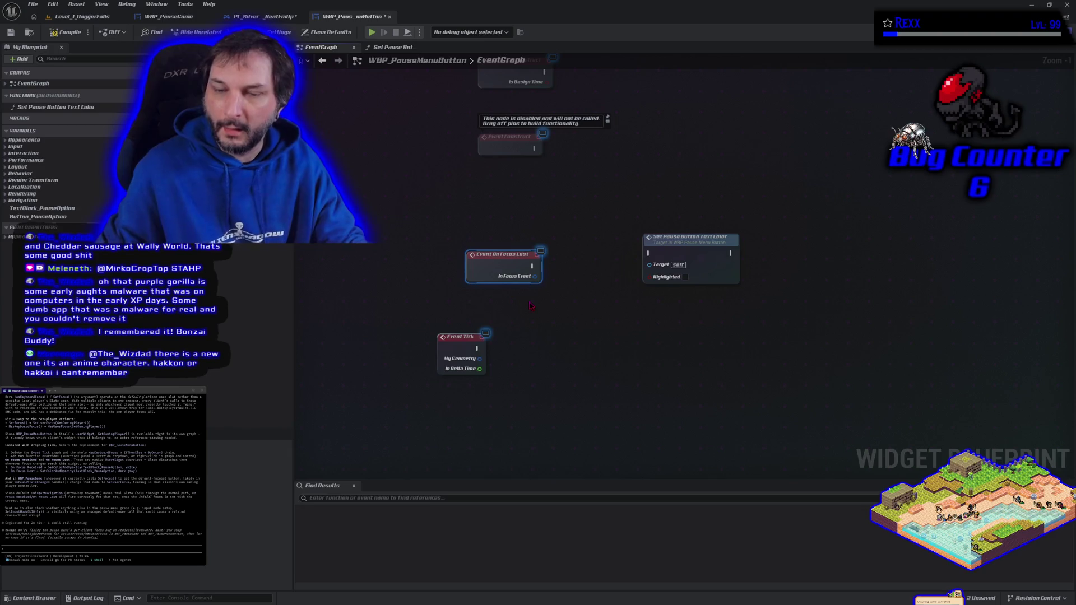
Add another Event On Focus Lost node from the 'on focus' action search.
{"action": "right_click", "coordinate": [500, 204]}
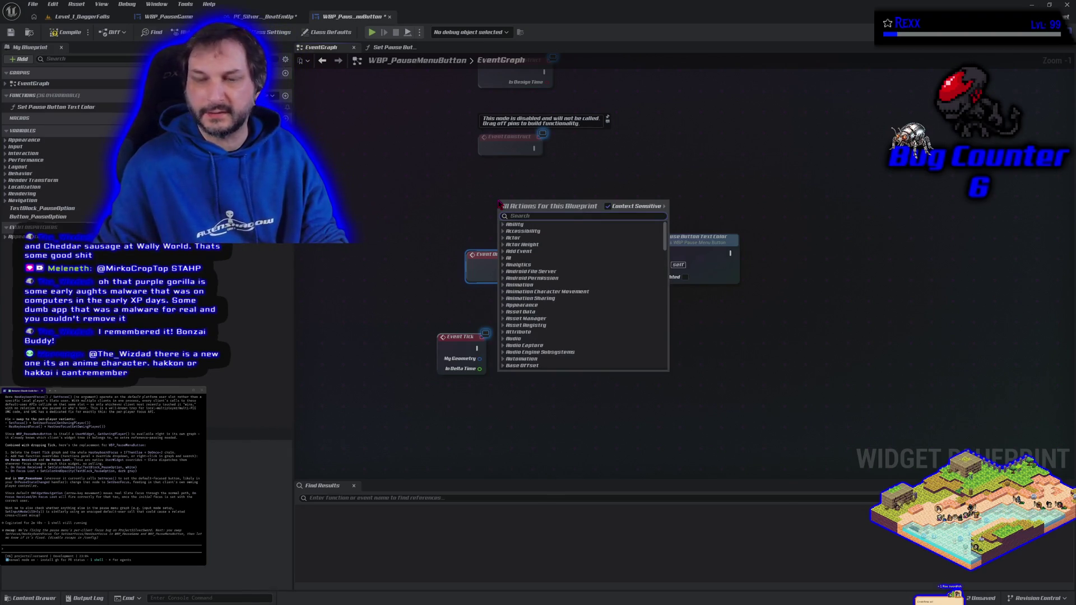
{"action": "type", "text": "on fo"}
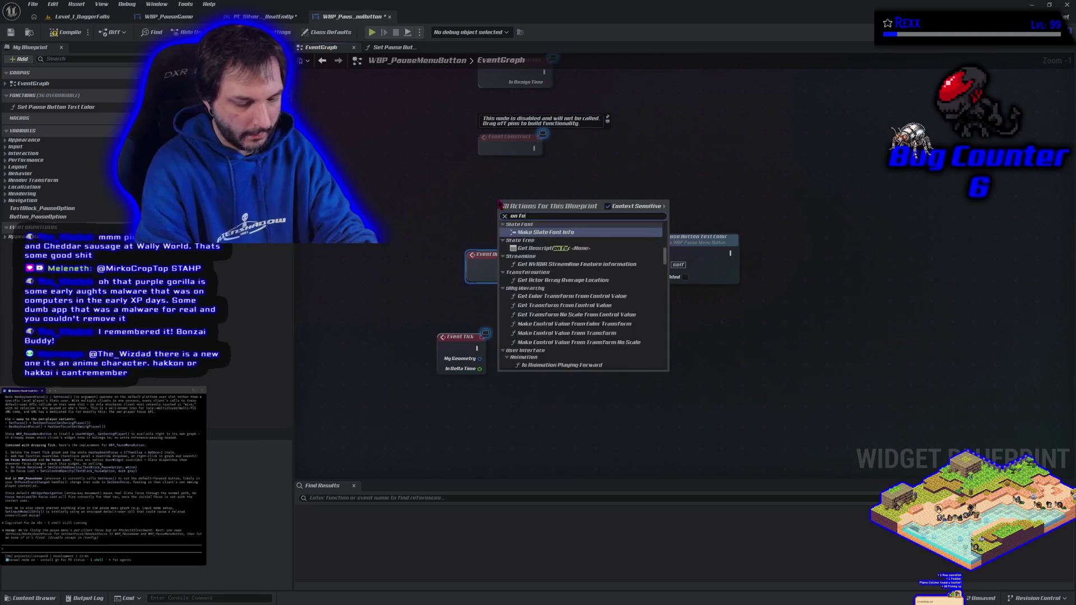
{"action": "type", "text": "cus"}
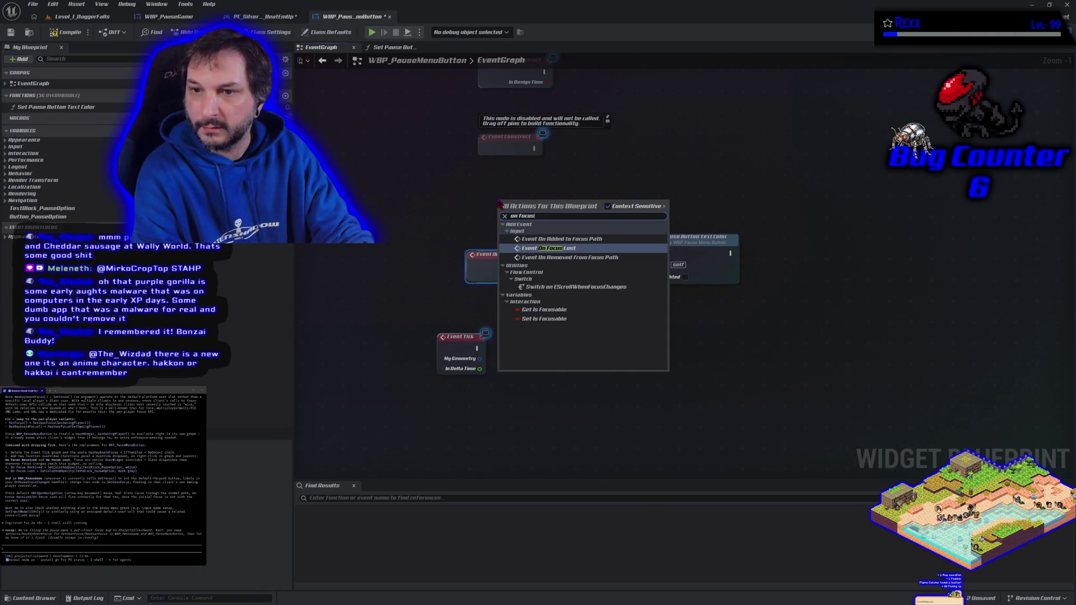
{"action": "key", "text": "Up"}
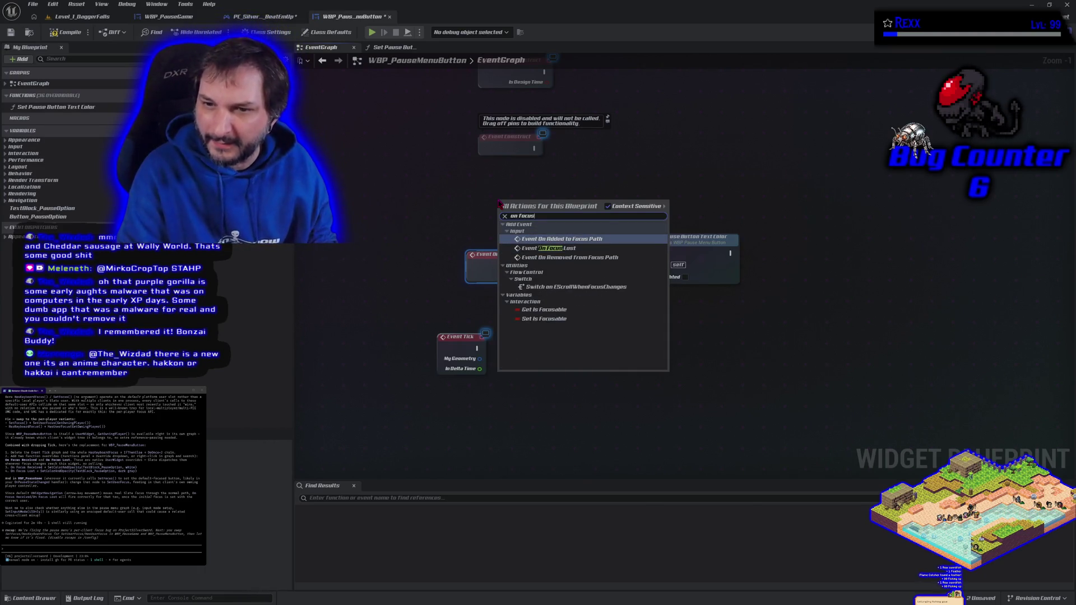
{"action": "key", "text": "Down"}
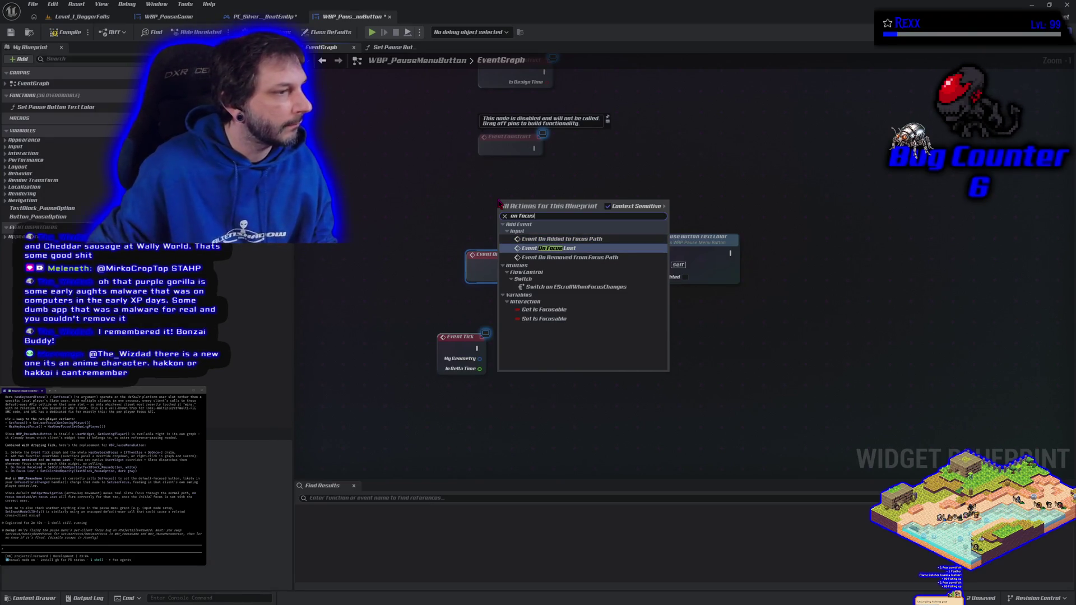
{"action": "key", "text": "Return"}
Move Set Pause Button Text Color beside the Focus Lost event and compile the widget blueprint.
{"action": "right_click", "coordinate": [462, 199]}
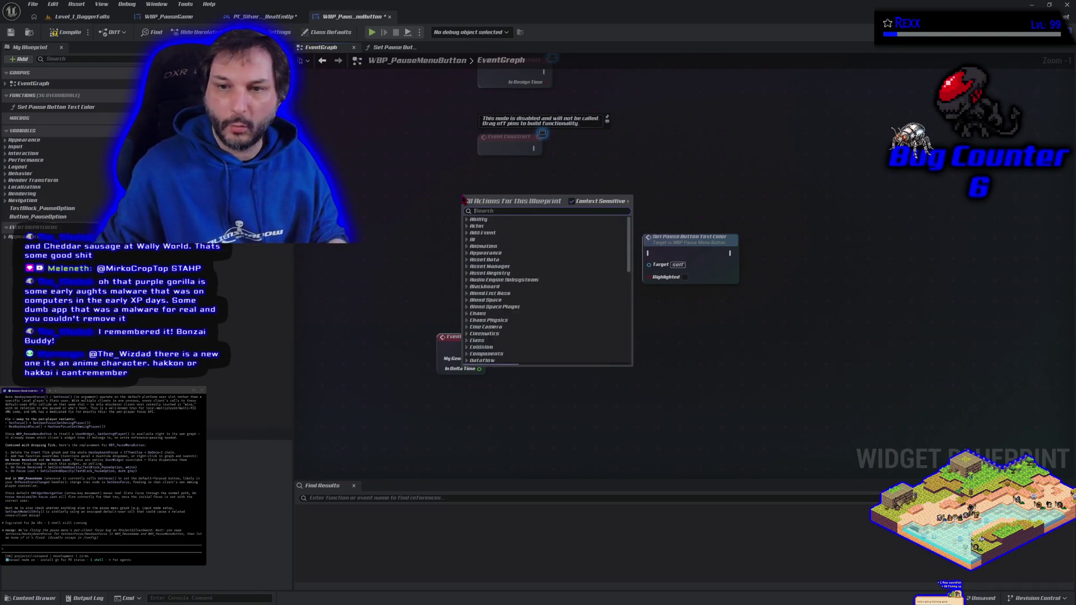
{"action": "type", "text": "focus re"}
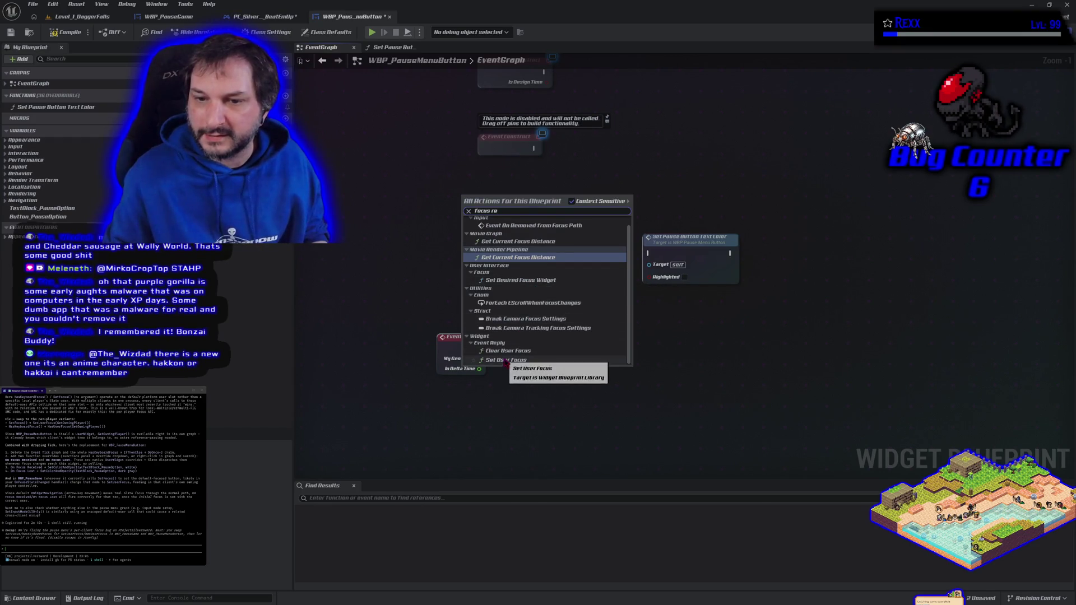
{"action": "scroll", "coordinate": [503, 356], "scroll_direction": "up", "scroll_amount": 1}
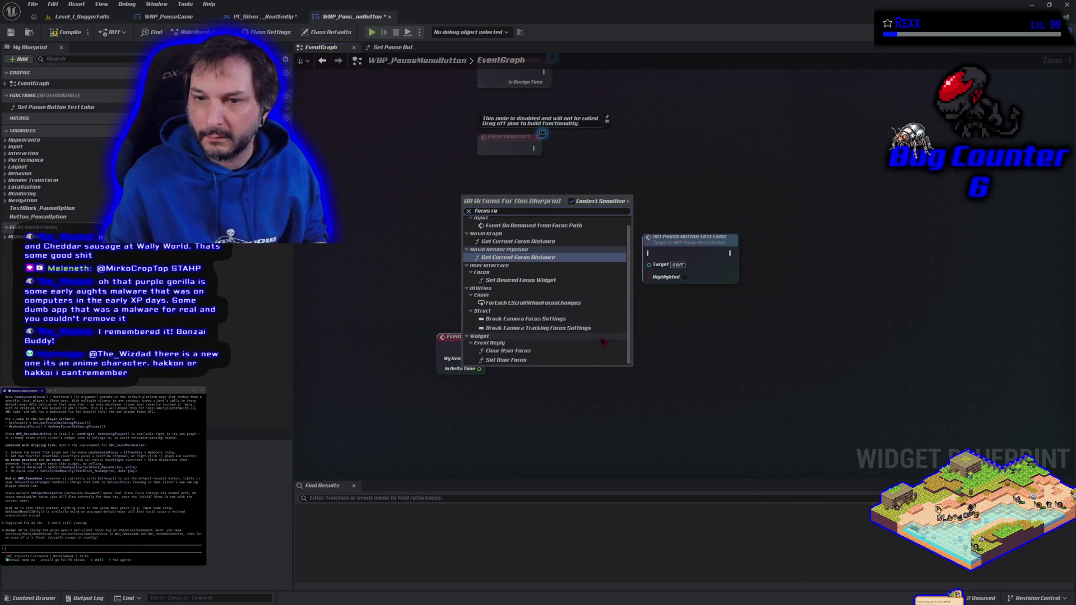
{"action": "key", "text": "Escape"}
{"action": "mouse_move", "coordinate": [592, 305]}
{"action": "left_mouse_down"}
{"action": "mouse_move", "coordinate": [603, 396]}
{"action": "mouse_move", "coordinate": [569, 339]}
{"action": "left_mouse_up"}
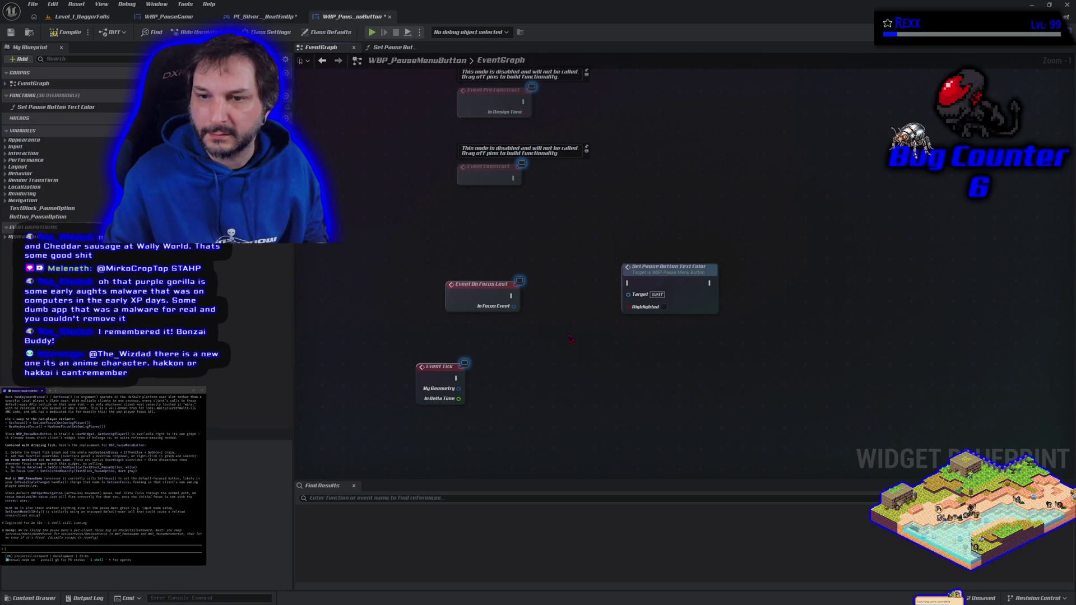
{"action": "mouse_move", "coordinate": [643, 284]}
{"action": "left_mouse_down"}
{"action": "mouse_move", "coordinate": [539, 298]}
{"action": "mouse_move", "coordinate": [549, 297]}
{"action": "left_mouse_up"}
{"action": "left_click", "coordinate": [66, 33]}
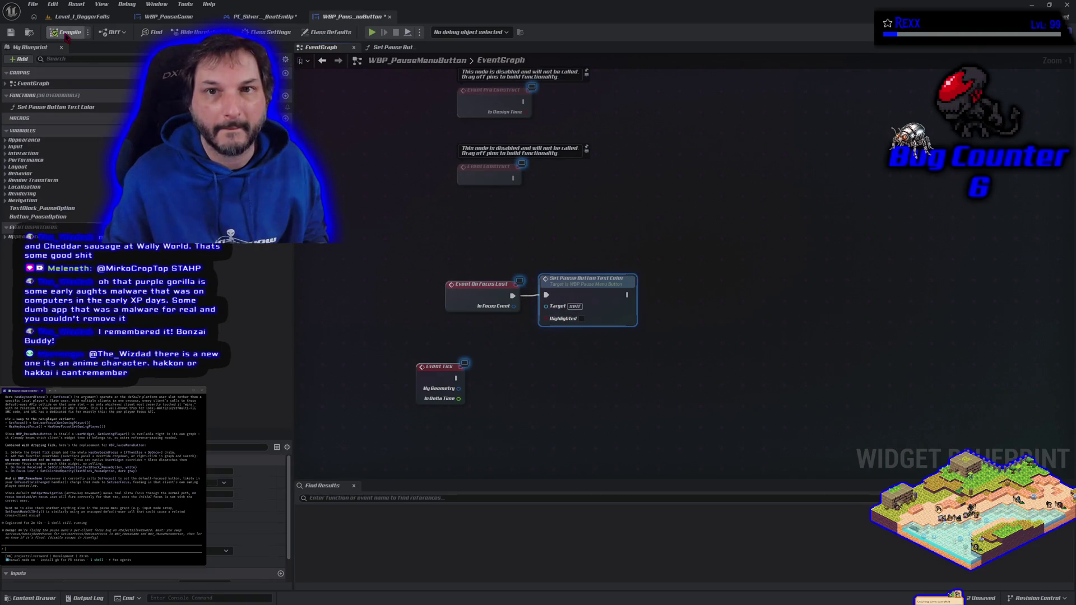
Save the pause button widget, switch to the level and stop the running play session.
{"action": "key", "text": "ctrl+s"}
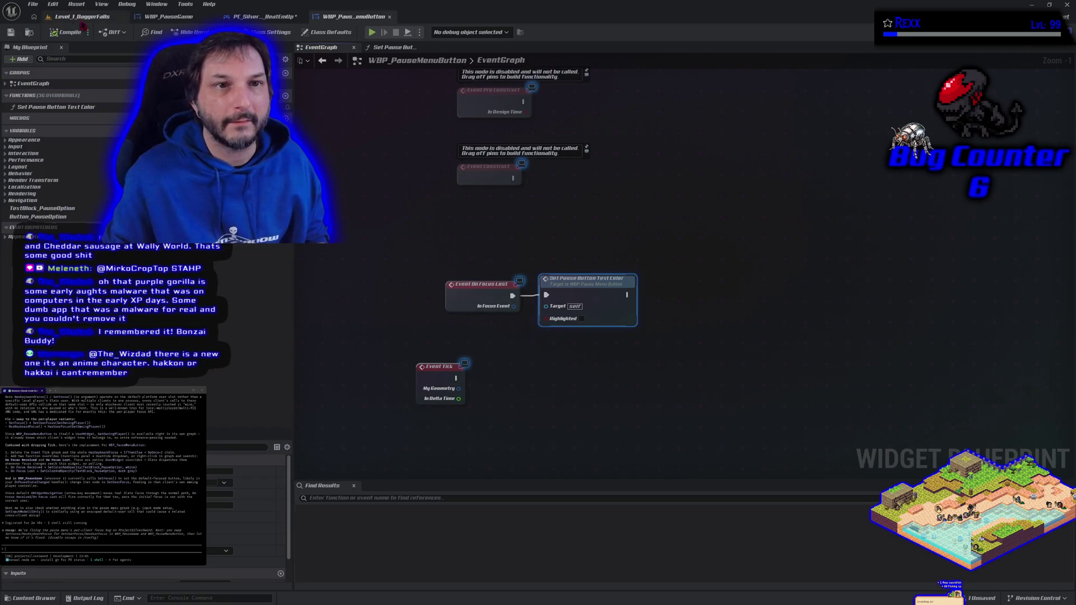
{"action": "left_click", "coordinate": [82, 16]}
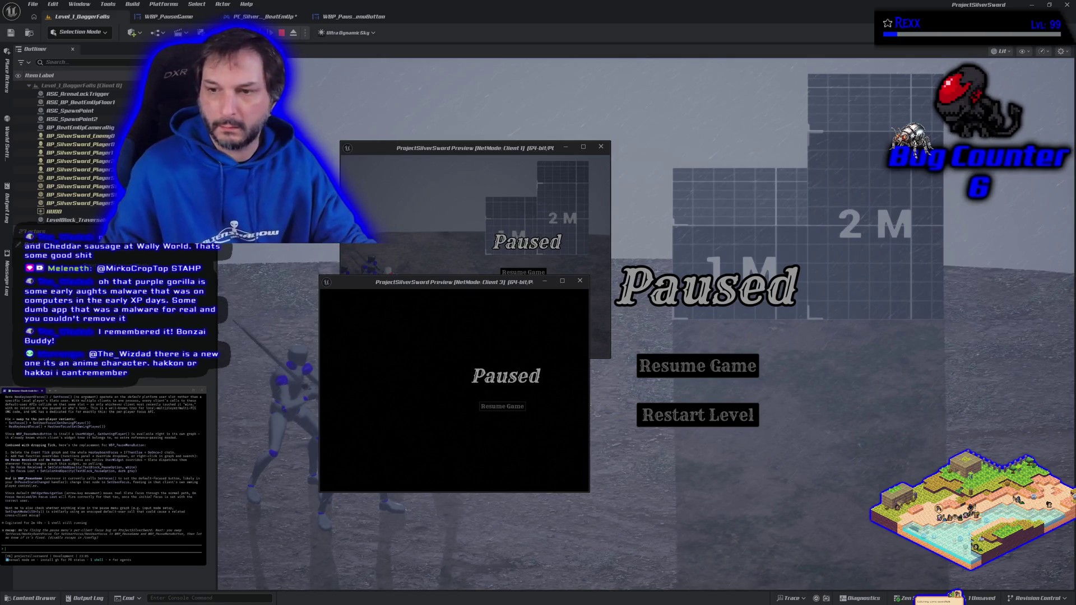
{"action": "left_click", "coordinate": [391, 406]}
{"action": "key", "text": "Escape"}
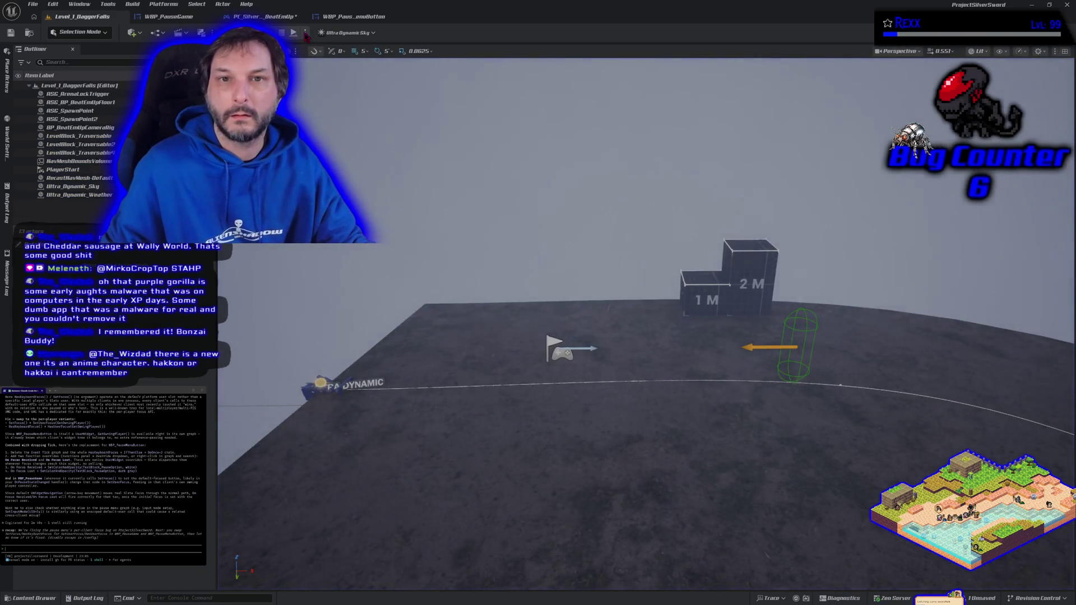
Play in the main viewport, open the pause menu with P, stop, then tick Highlighted on the colour call.
{"action": "left_click", "coordinate": [305, 33]}
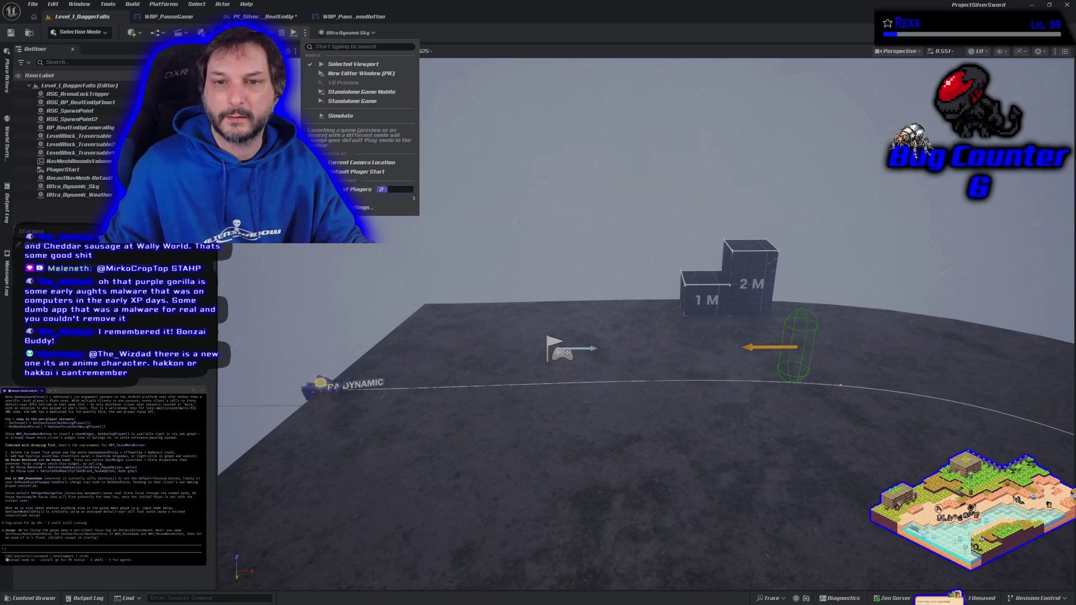
{"action": "left_click", "coordinate": [353, 64]}
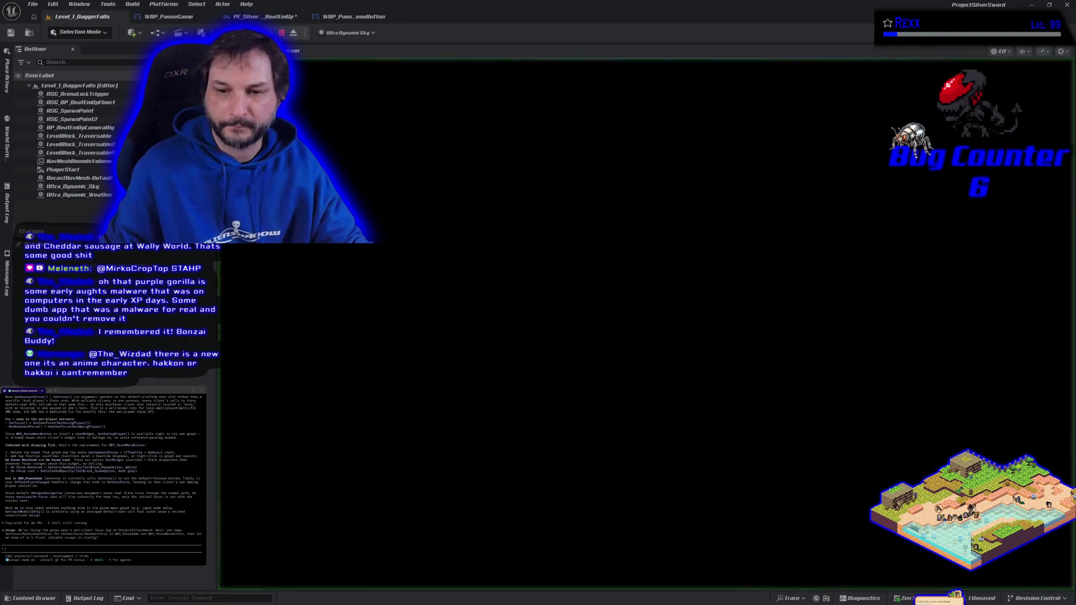
{"action": "key", "text": "p"}
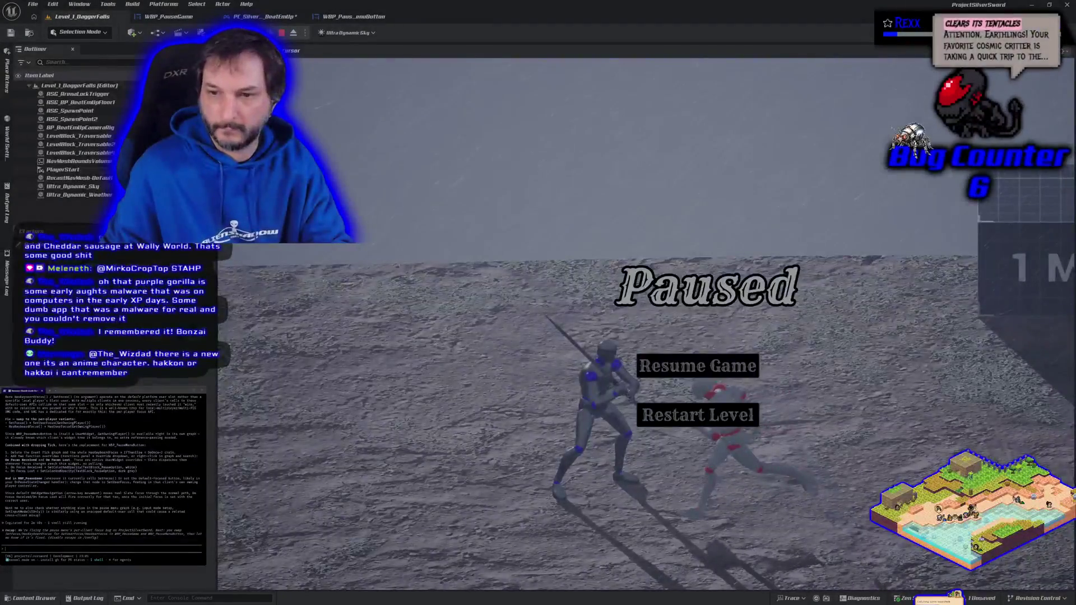
{"action": "key", "text": "Escape"}
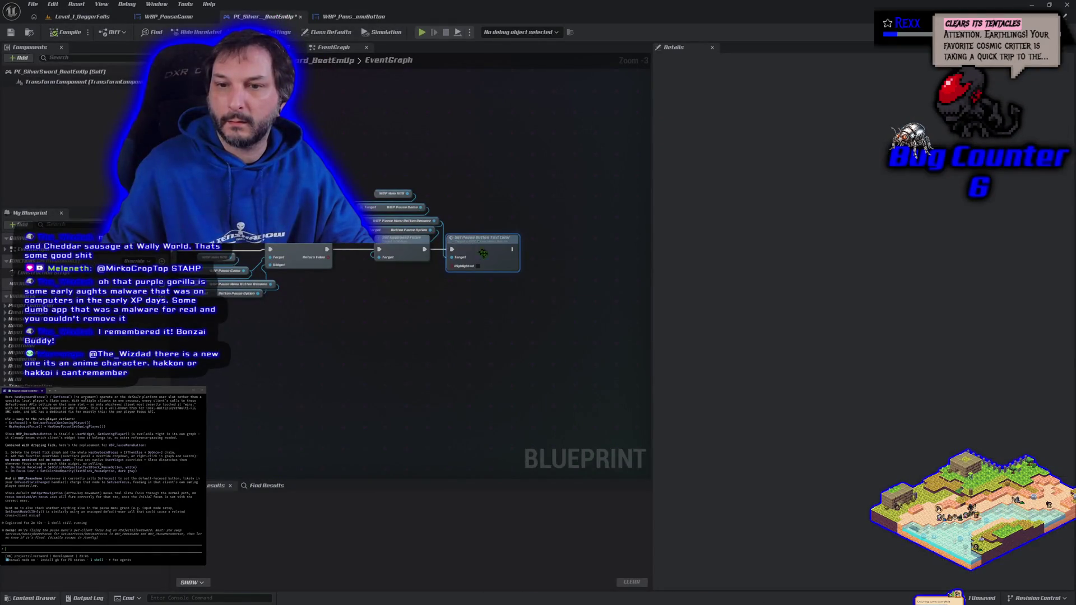
{"action": "left_click", "coordinate": [478, 266]}
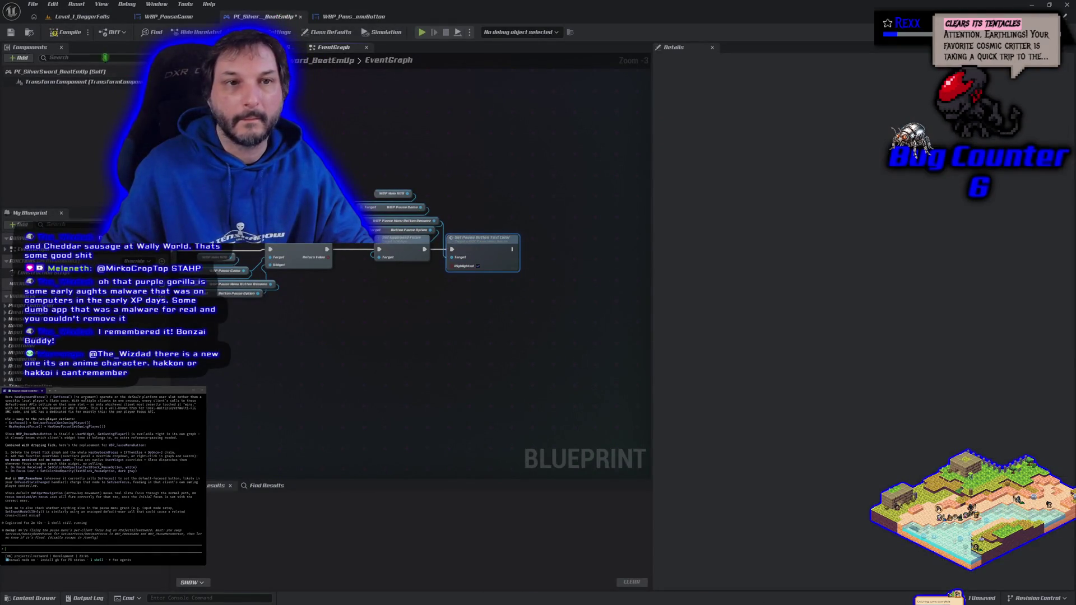
Play the level and open the pause menu with P to check Resume Game's highlight, then stop.
{"action": "left_click", "coordinate": [82, 17]}
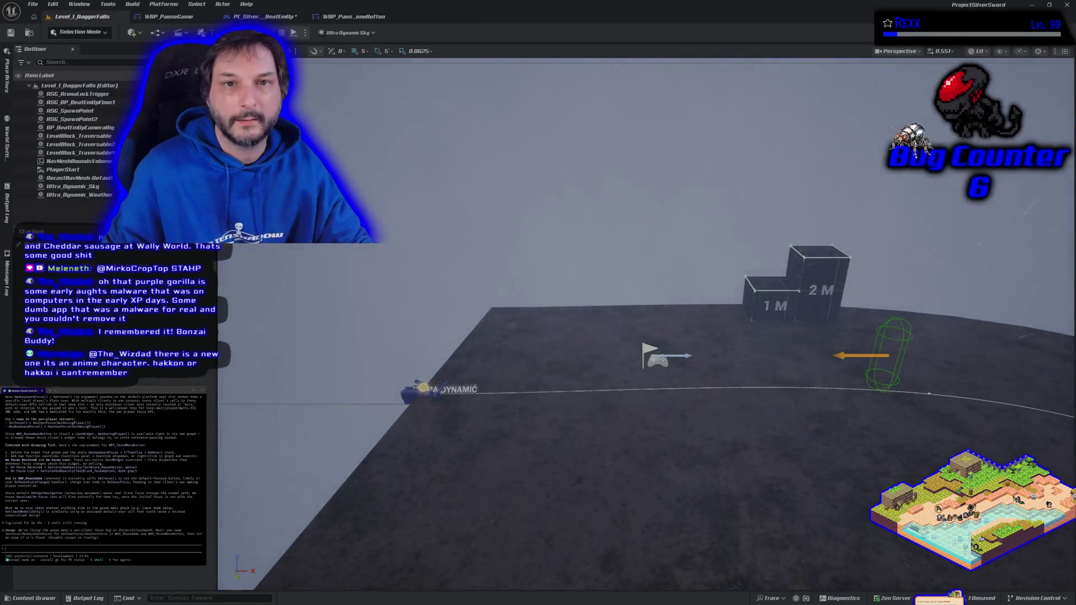
{"action": "left_click", "coordinate": [293, 32]}
{"action": "key", "text": "p"}
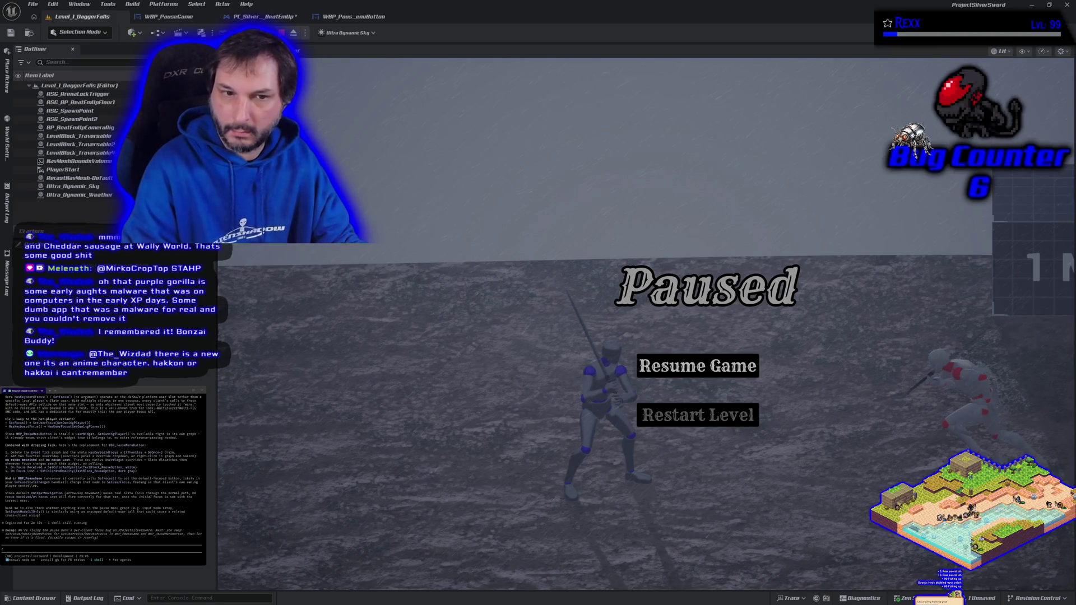
{"action": "key", "text": "Escape"}
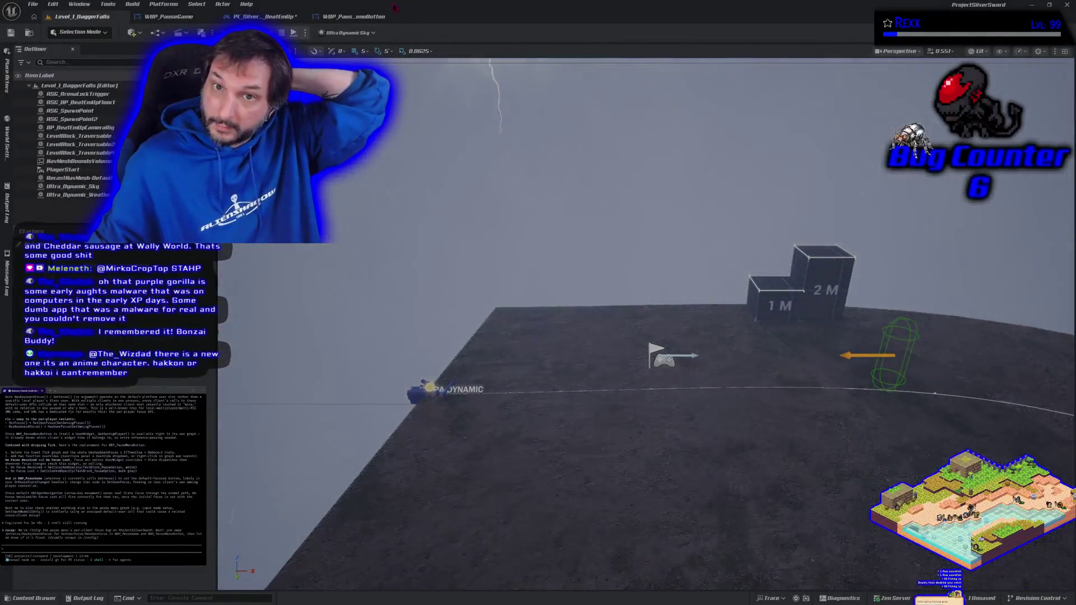
{"action": "left_click", "coordinate": [359, 16]}
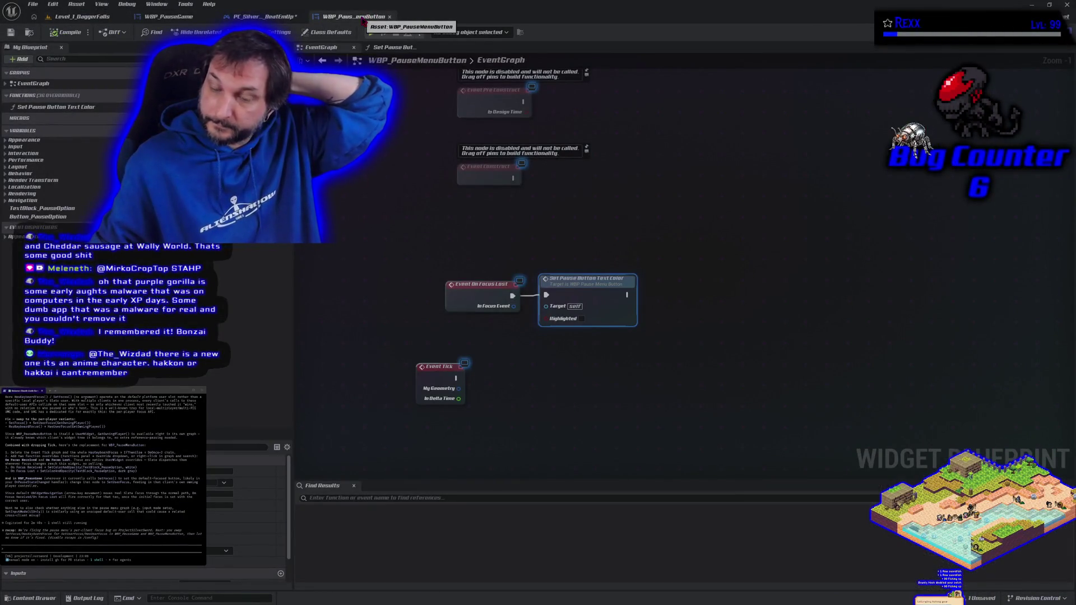
Launch the game preview from PC_Silver_BeatEmUp, pause with Escape, resume with Enter, and toggle again.
{"action": "left_click", "coordinate": [264, 17]}
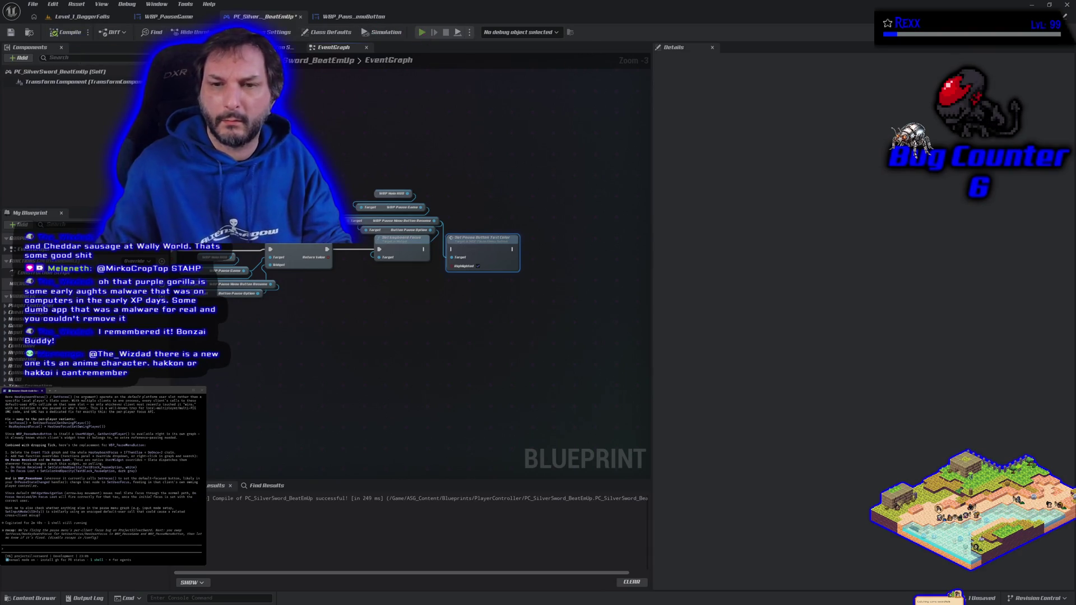
{"action": "left_click", "coordinate": [422, 32]}
{"action": "key", "text": "Escape"}
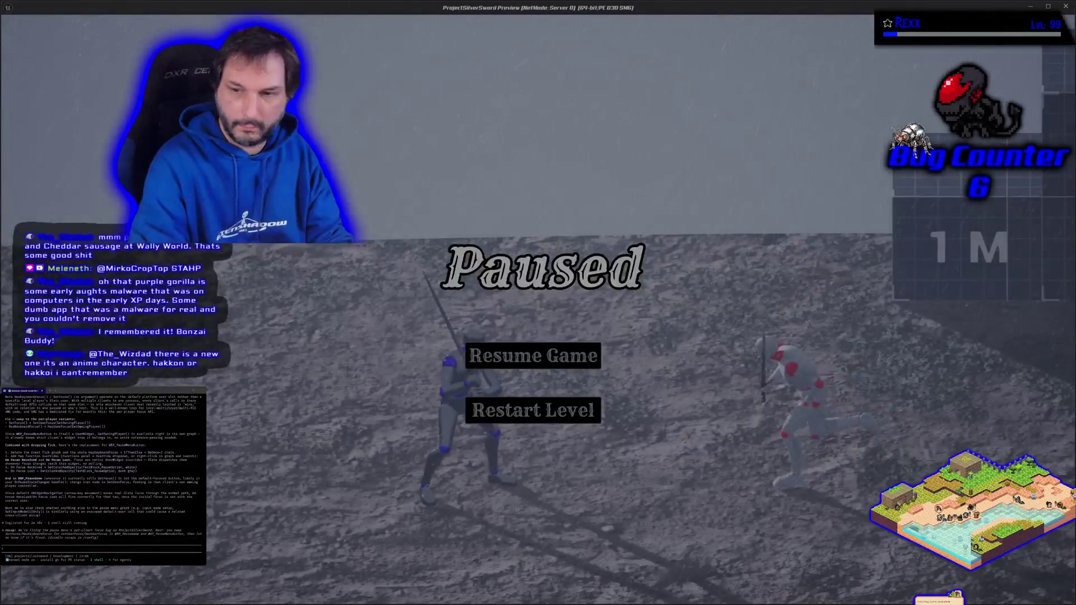
{"action": "key", "text": "Return"}
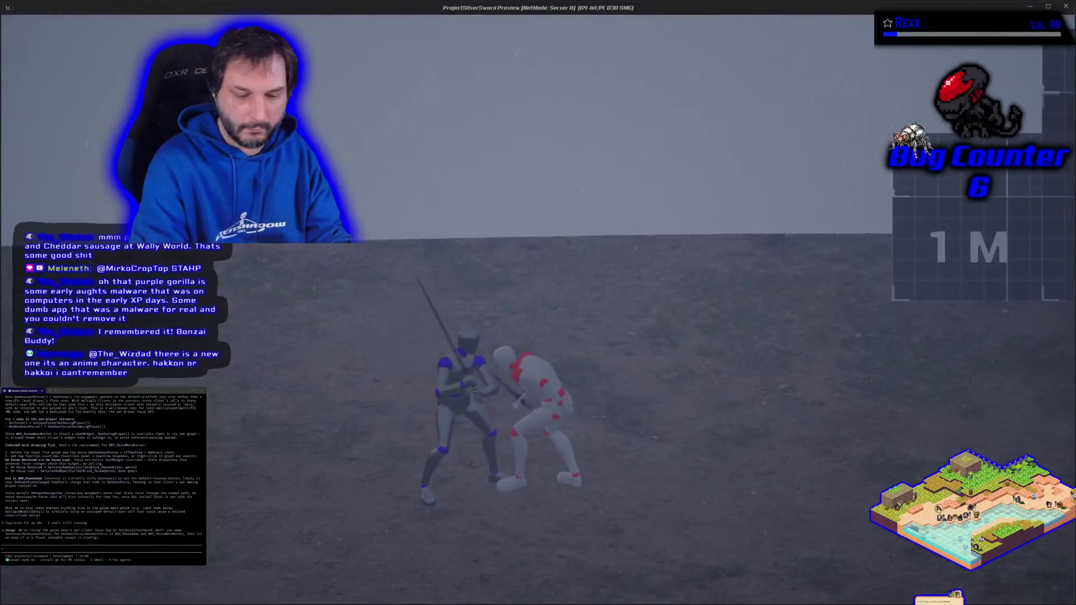
{"action": "key", "text": "Escape"}
{"action": "key", "text": "Escape"}
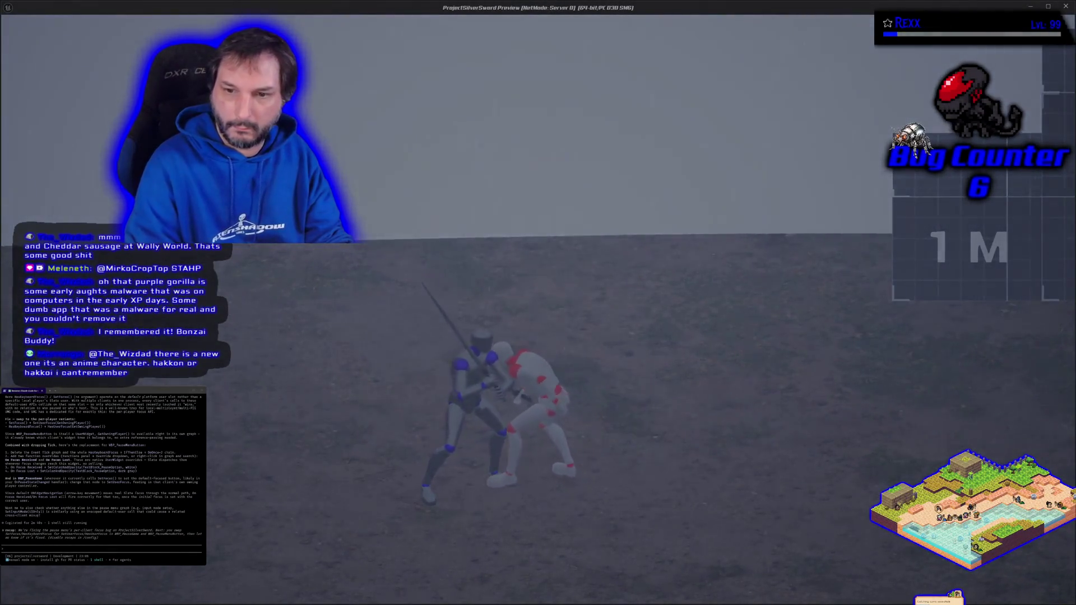
{"action": "key", "text": "Escape"}
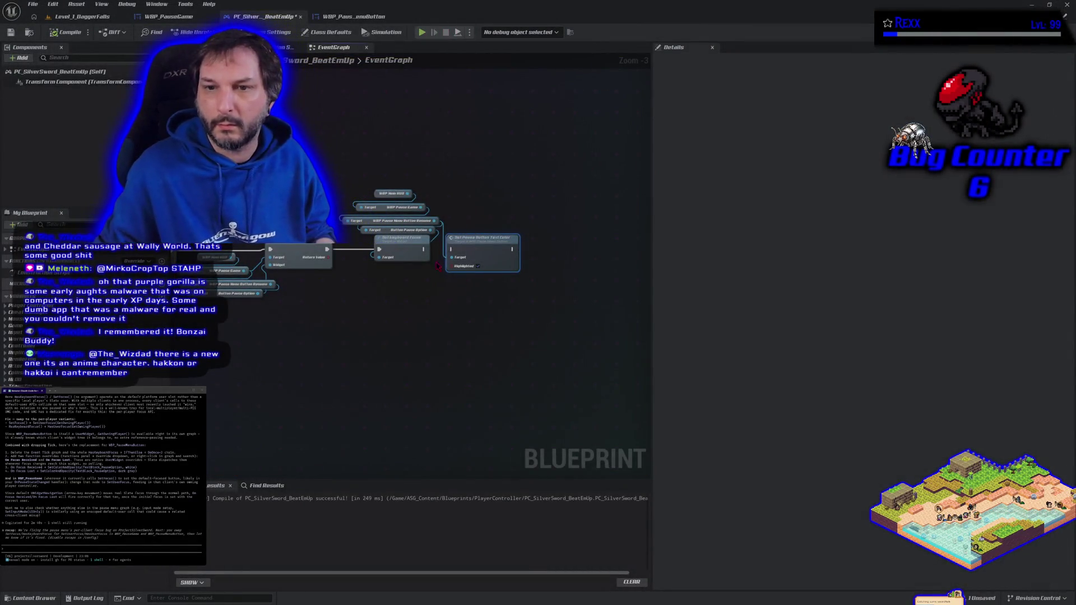
Connect Set Keyboard Focus's exec output to the exec input of Set Pause Button Text Color.
{"action": "left_click_drag", "start_coordinate": [423, 249], "coordinate": [451, 252]}
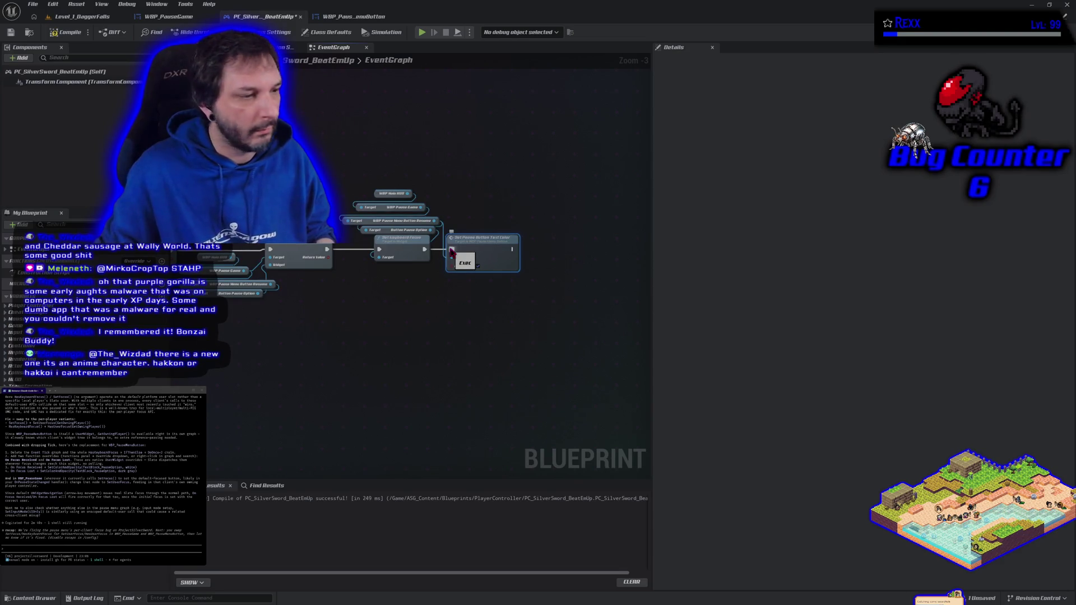
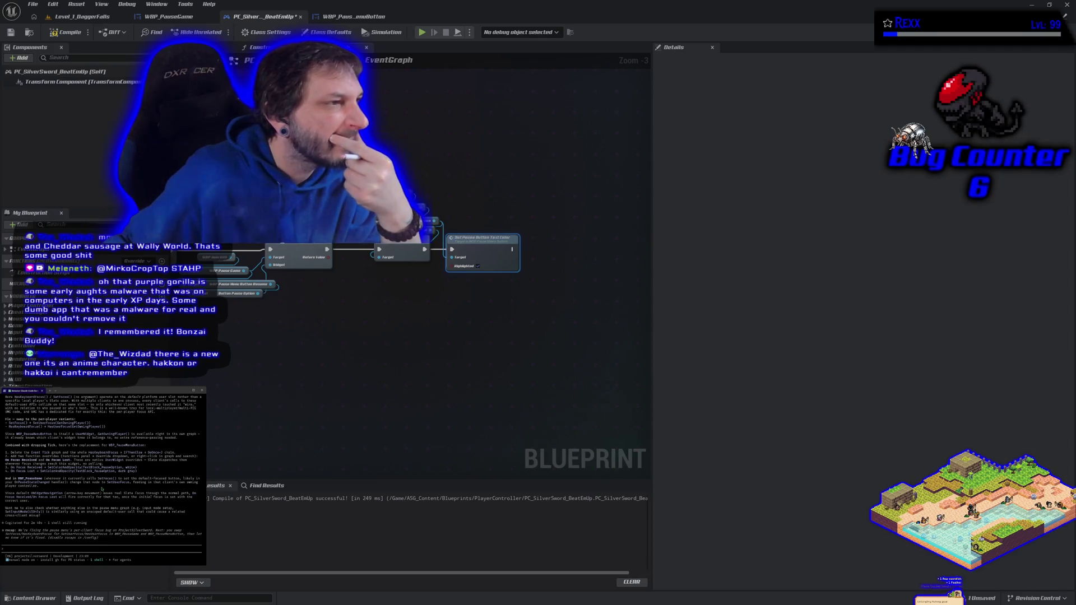
Switch to the WBP_PauseMenuButton event graph, where On Focus Lost calls Set Pause Button Text Color.
{"action": "scroll", "coordinate": [101, 490], "scroll_direction": "up", "scroll_amount": 5}
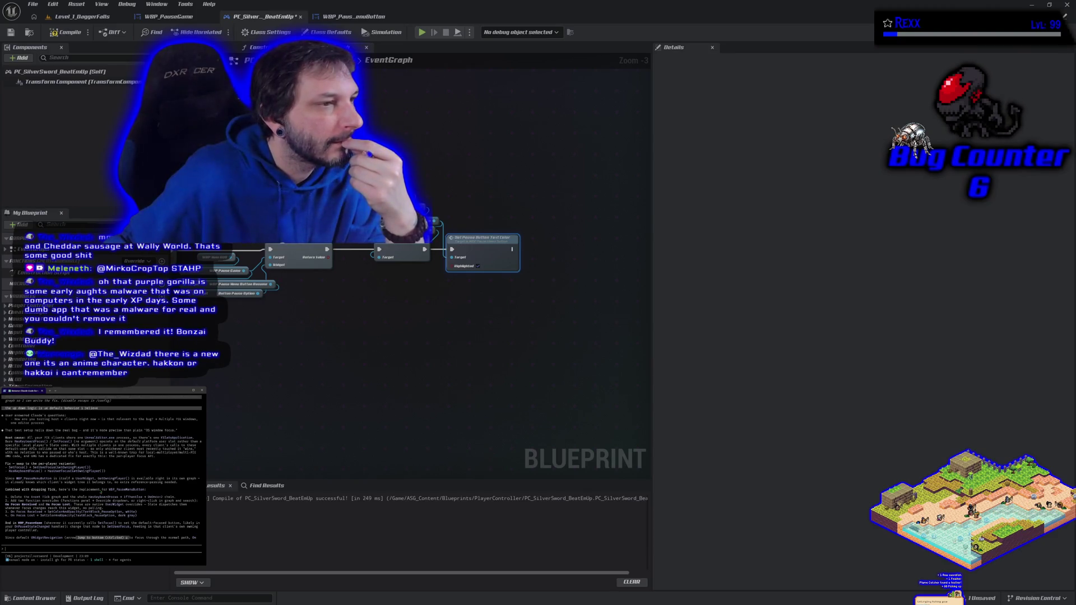
{"action": "scroll", "coordinate": [100, 490], "scroll_direction": "down", "scroll_amount": 3}
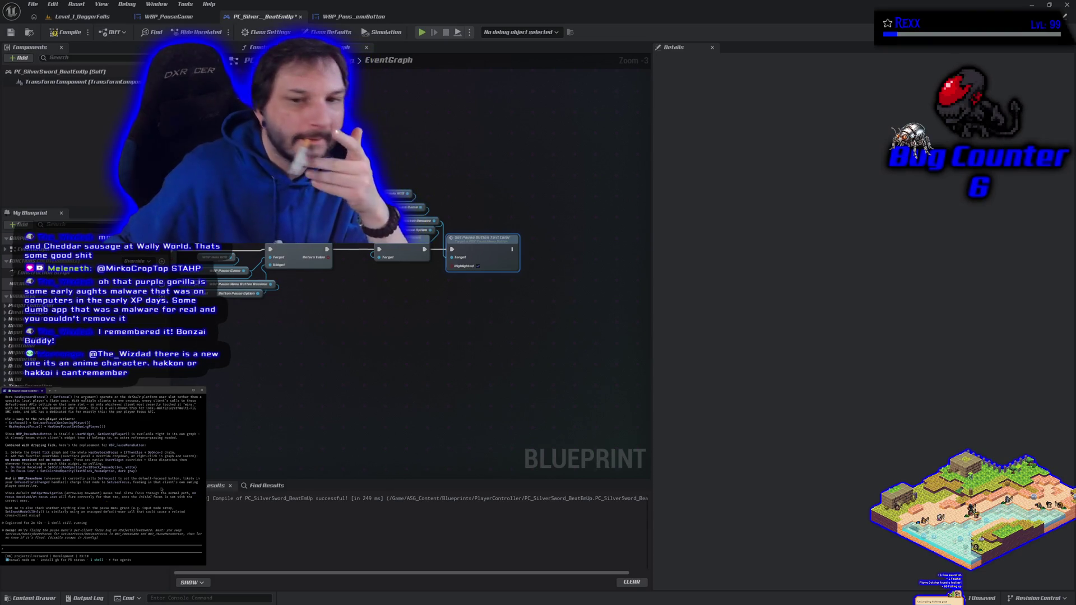
{"action": "left_click", "coordinate": [353, 16]}
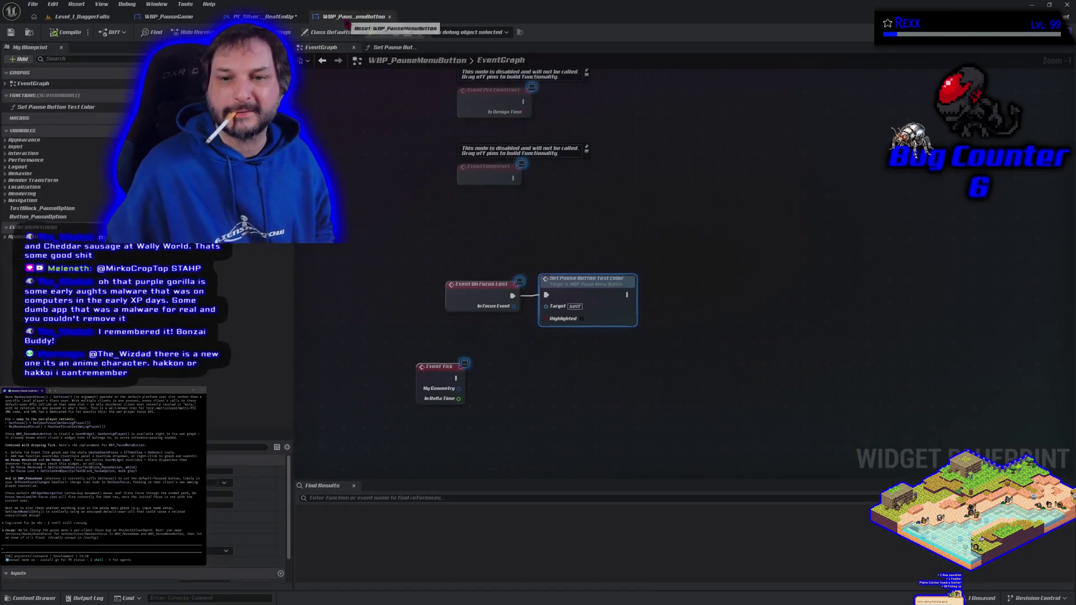
Delete the Event On Focus Lost node and recompile WBP_PauseMenuButton.
{"action": "left_click", "coordinate": [479, 295]}
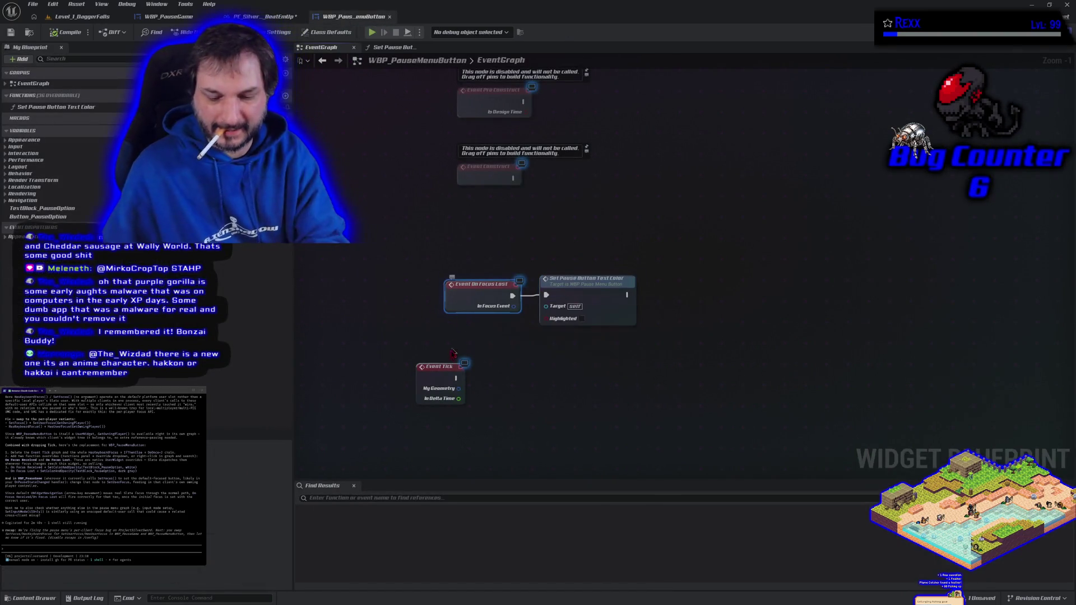
{"action": "key", "text": "Delete"}
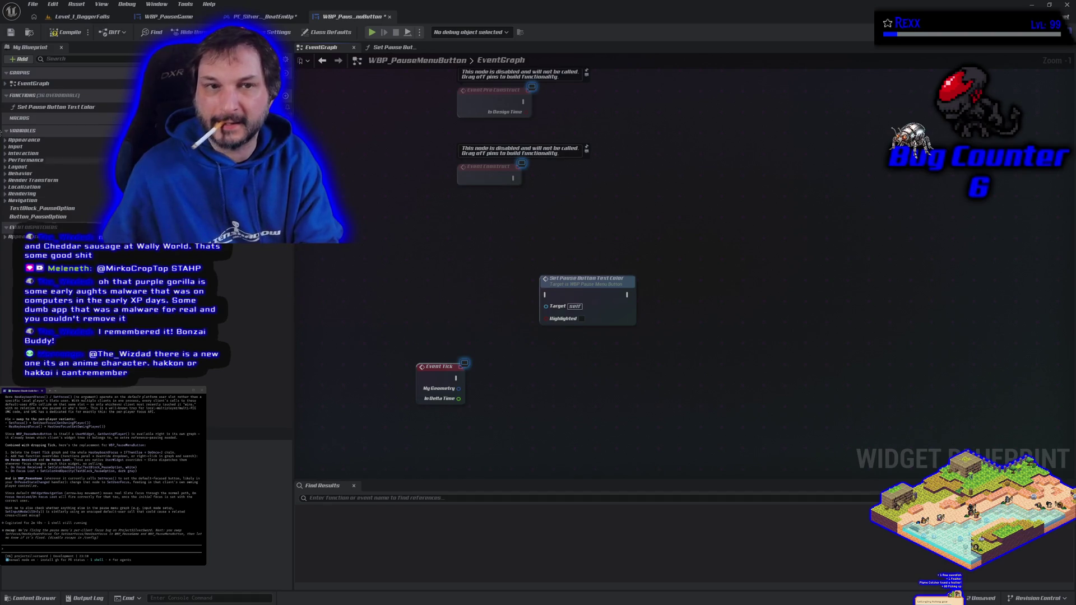
{"action": "left_click", "coordinate": [63, 32]}
{"action": "left_click", "coordinate": [10, 32]}
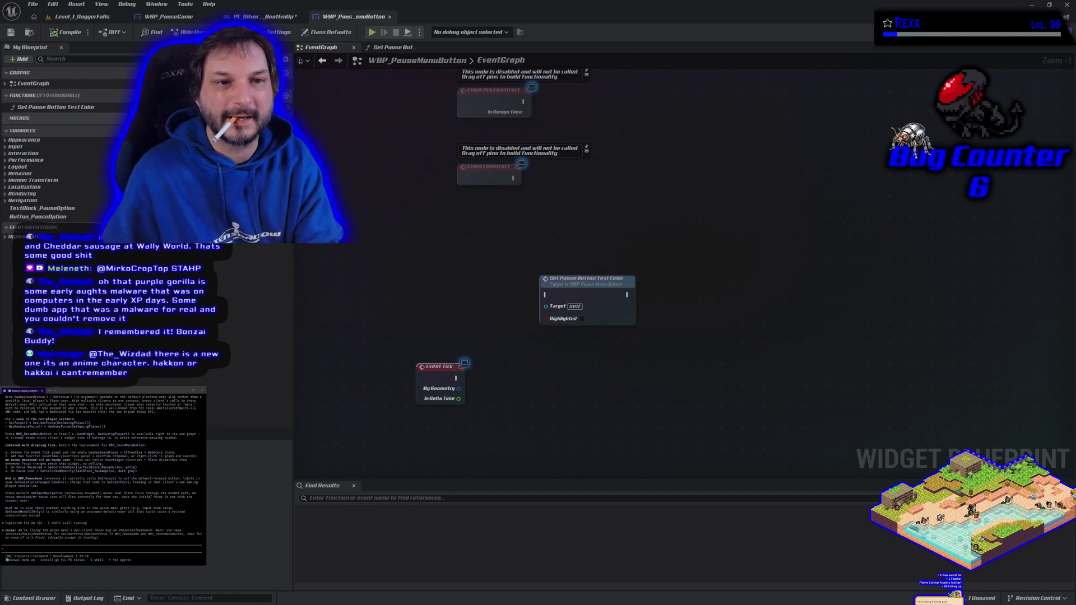
Undo an accidentally added function and bring up the Functions Override list.
{"action": "left_click", "coordinate": [287, 96]}
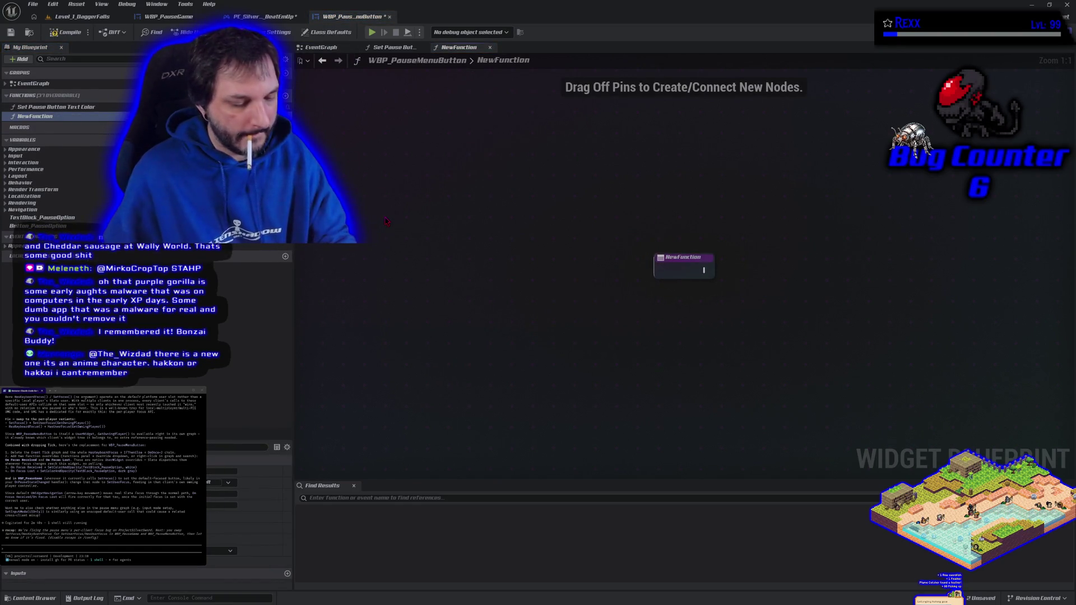
{"action": "key", "text": "ctrl+z"}
{"action": "left_click", "coordinate": [277, 96]}
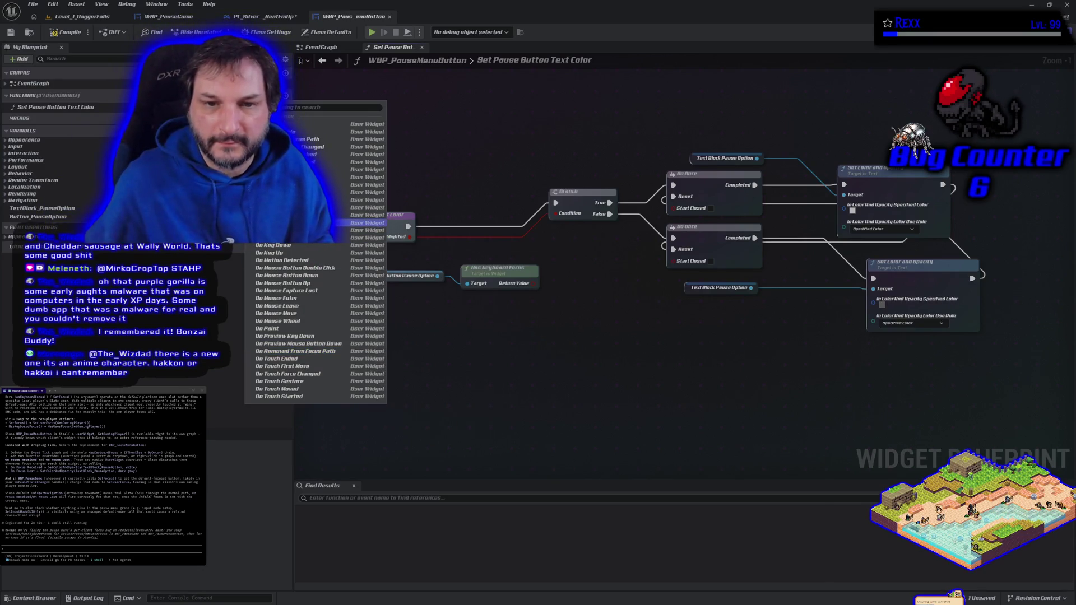
Override On Focus Received to call Set Pause Button Text Color with Highlighted on, then compile.
{"action": "left_click", "coordinate": [325, 222]}
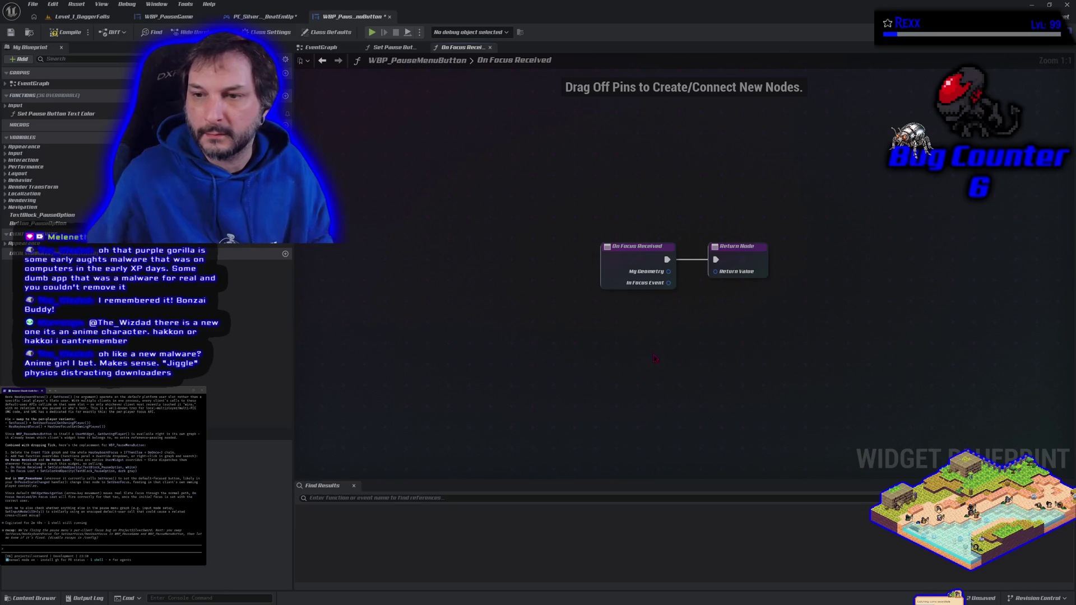
{"action": "left_click_drag", "start_coordinate": [653, 360], "coordinate": [547, 365]}
{"action": "left_click_drag", "start_coordinate": [642, 271], "coordinate": [753, 271]}
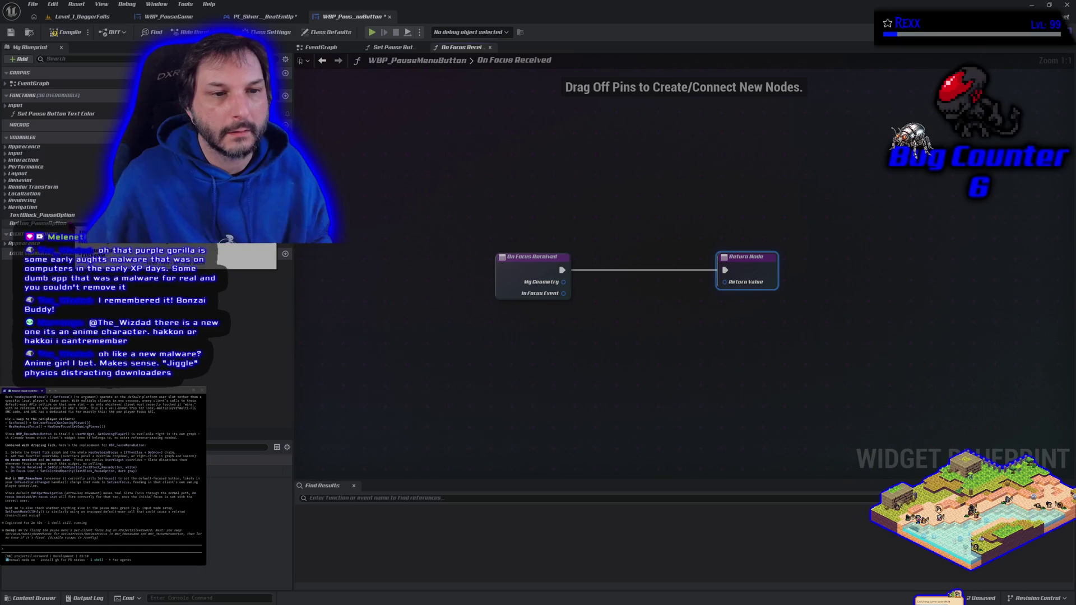
{"action": "mouse_move", "coordinate": [57, 113]}
{"action": "left_mouse_down"}
{"action": "mouse_move", "coordinate": [526, 291]}
{"action": "mouse_move", "coordinate": [630, 256]}
{"action": "mouse_move", "coordinate": [646, 270]}
{"action": "left_mouse_up"}
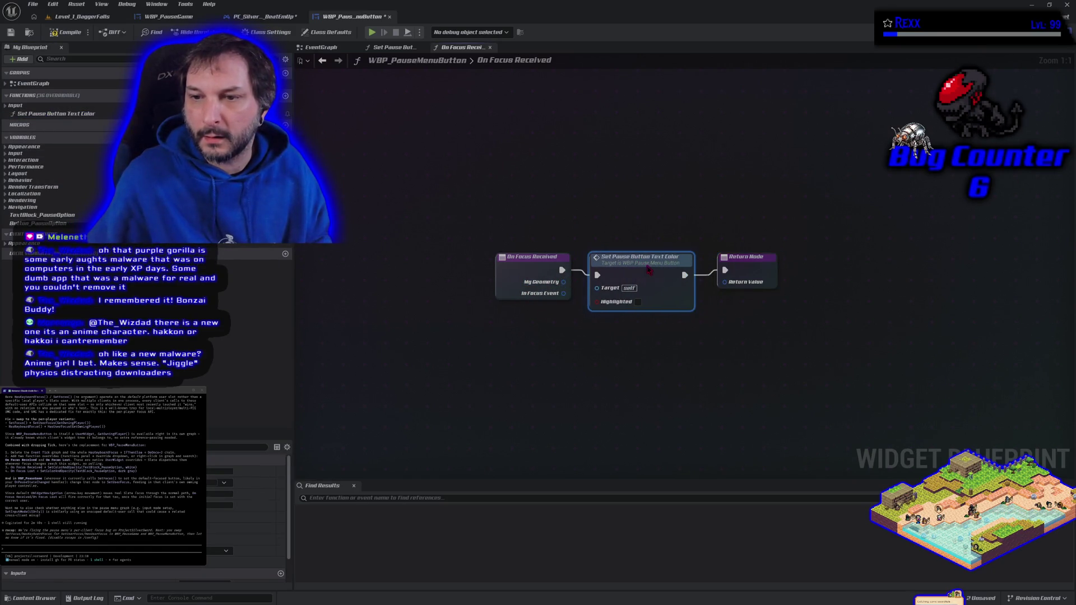
{"action": "left_click", "coordinate": [638, 302]}
{"action": "left_click", "coordinate": [67, 32]}
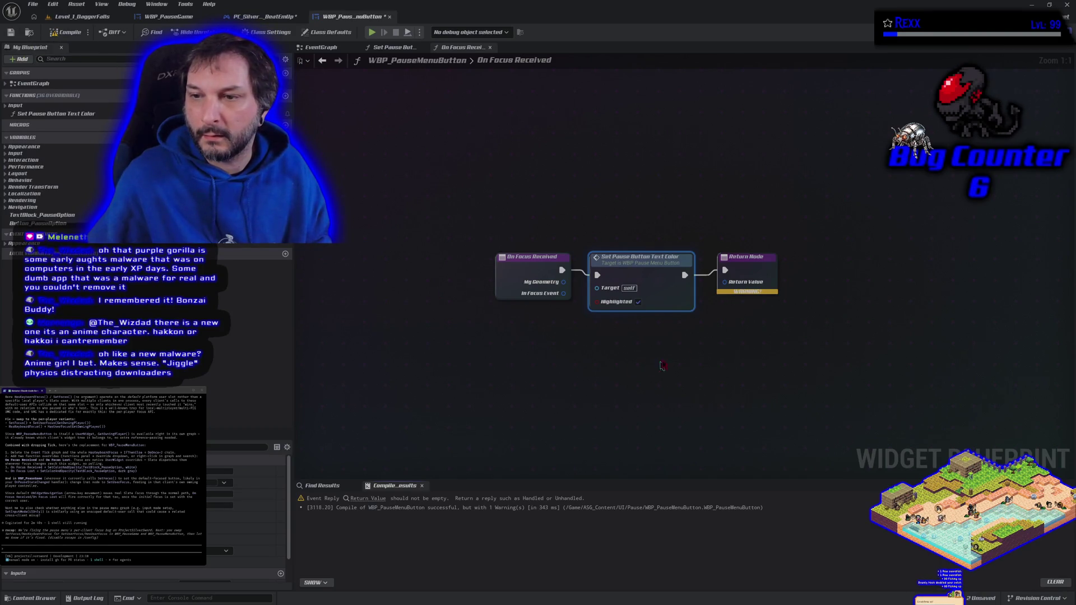
Reposition the Return Node and try wiring its Return Value, cancelling each node menu.
{"action": "left_click", "coordinate": [758, 267]}
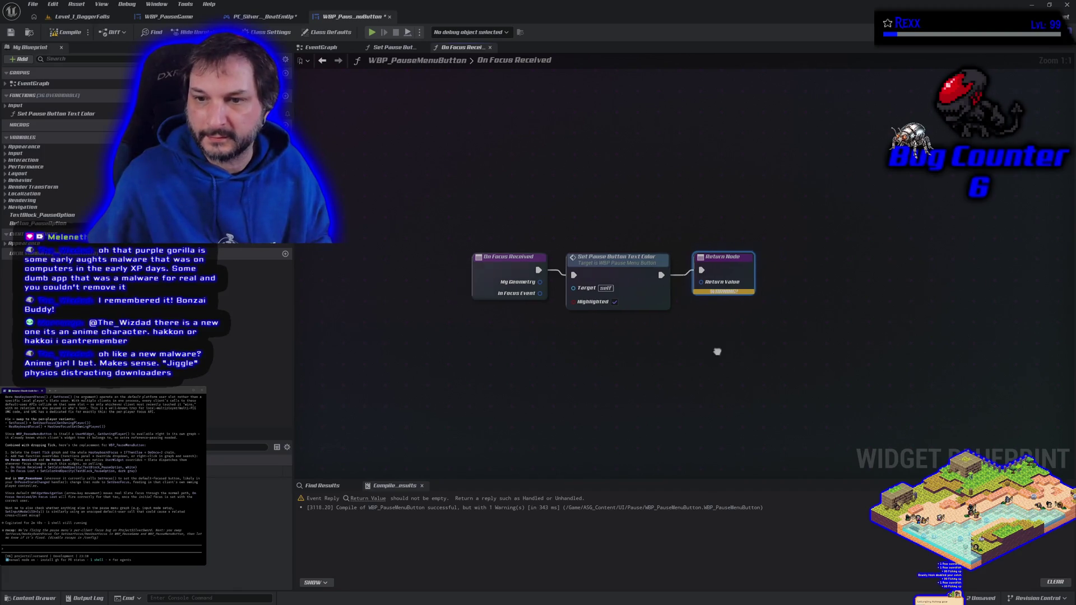
{"action": "left_click_drag", "start_coordinate": [616, 256], "coordinate": [707, 249]}
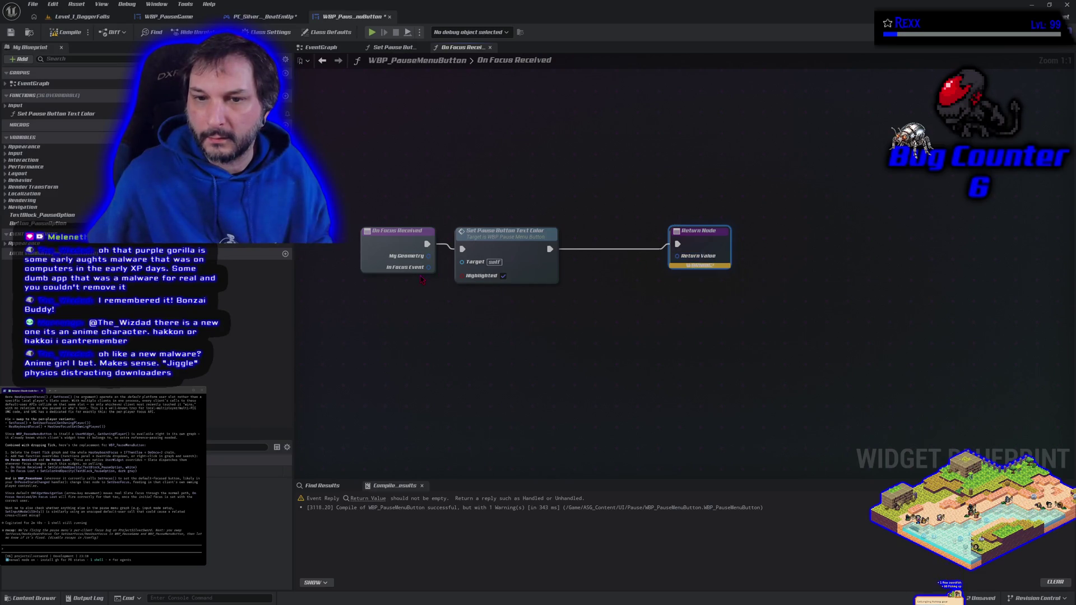
{"action": "mouse_move", "coordinate": [430, 272]}
{"action": "left_mouse_down"}
{"action": "mouse_move", "coordinate": [594, 321]}
{"action": "mouse_move", "coordinate": [674, 273]}
{"action": "mouse_move", "coordinate": [667, 253]}
{"action": "mouse_move", "coordinate": [528, 340]}
{"action": "left_mouse_up"}
{"action": "key", "text": "Escape"}
{"action": "mouse_move", "coordinate": [428, 256]}
{"action": "left_mouse_down"}
{"action": "mouse_move", "coordinate": [670, 257]}
{"action": "mouse_move", "coordinate": [604, 323]}
{"action": "left_mouse_up"}
{"action": "key", "text": "Escape"}
{"action": "left_click_drag", "start_coordinate": [676, 256], "coordinate": [624, 288]}
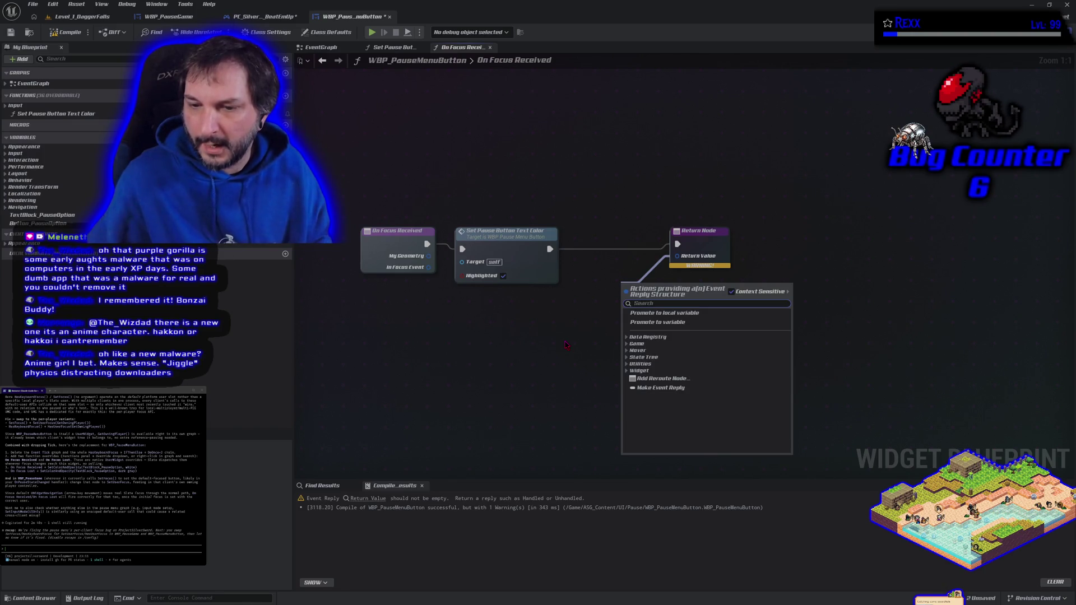
{"action": "key", "text": "Escape"}
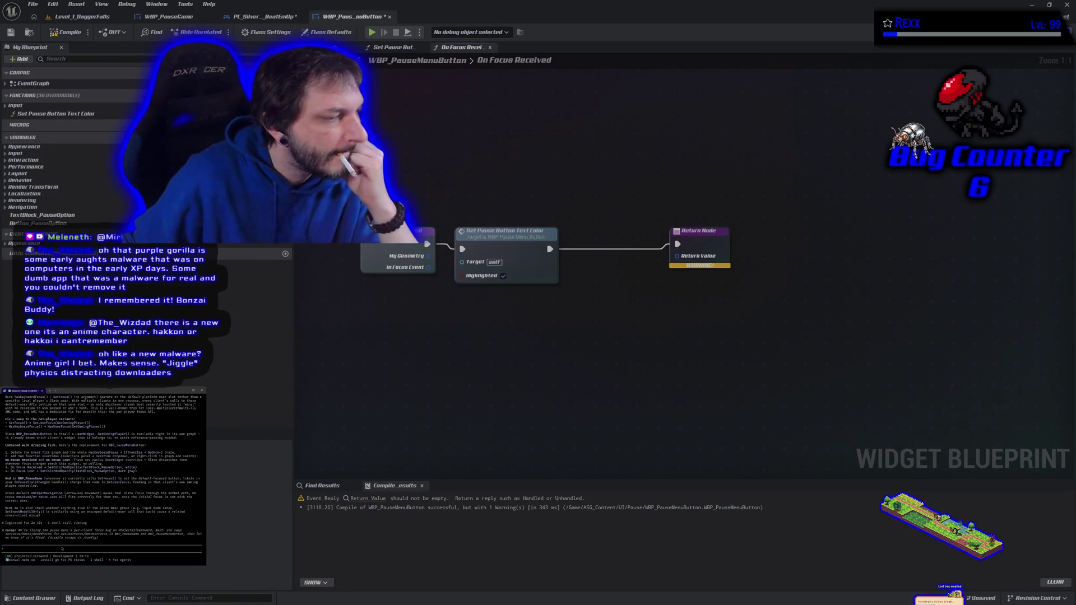
Ask the terminal assistant about the override's missing expected return value.
{"action": "type", "text": "overriding"}
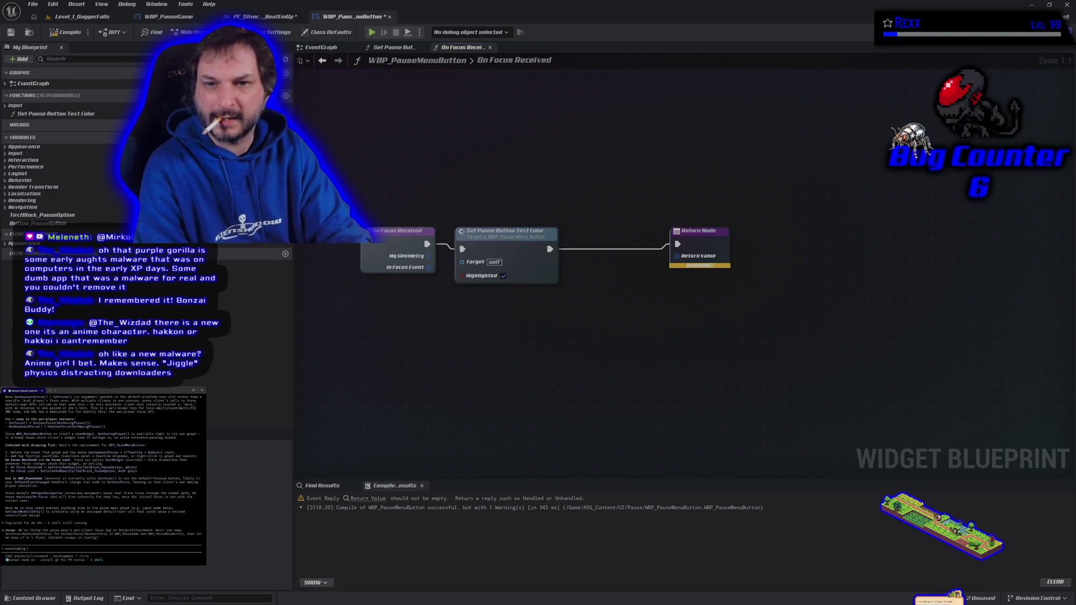
{"action": "type", "text": " on focus re"}
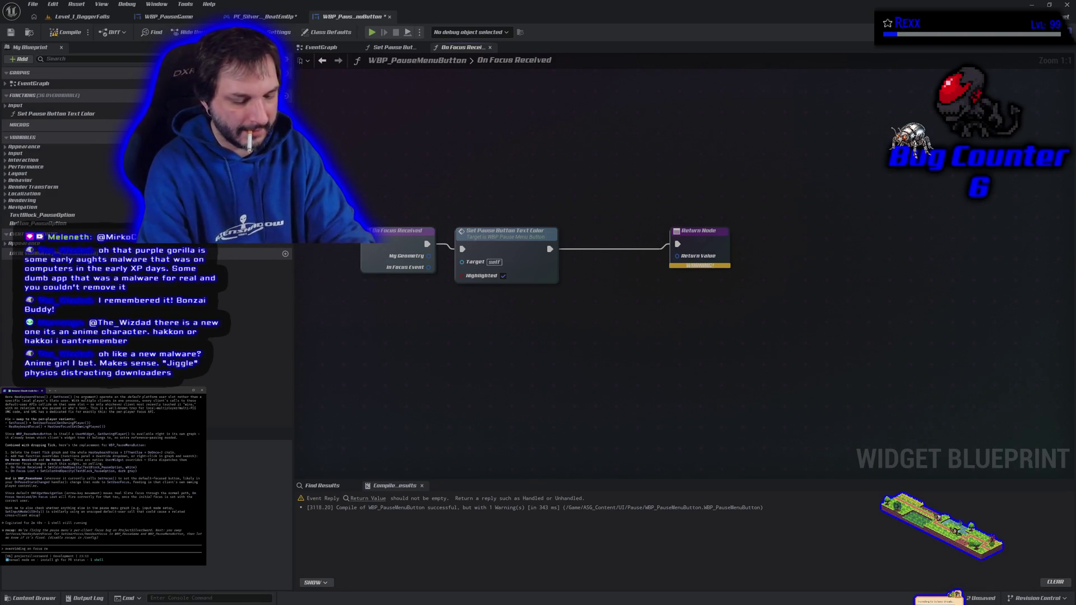
{"action": "type", "text": "cieved expects a re"}
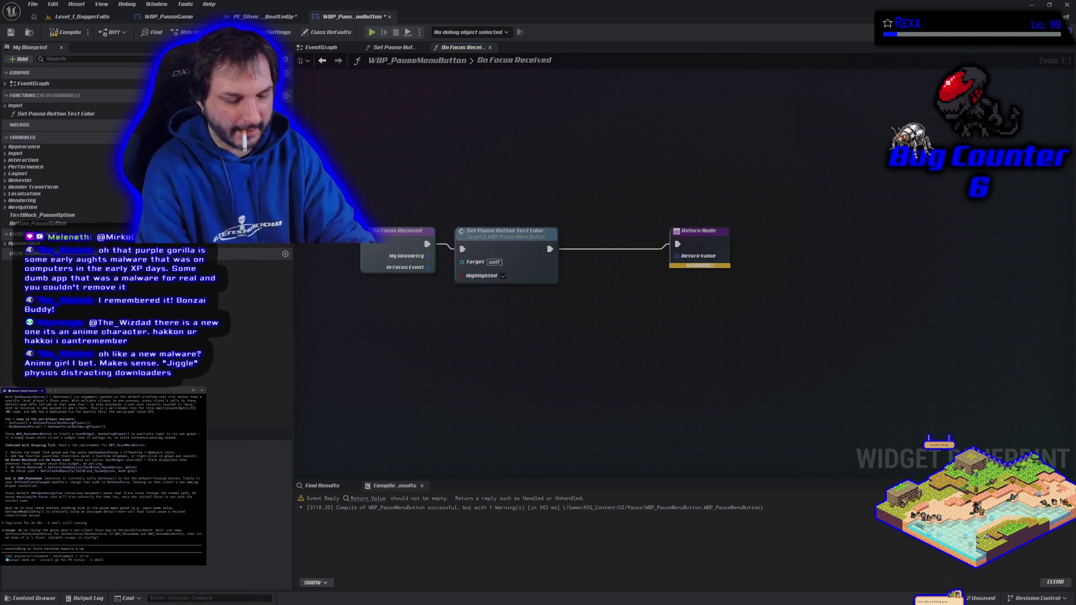
{"action": "type", "text": "lue"}
{"action": "key", "text": "Return"}
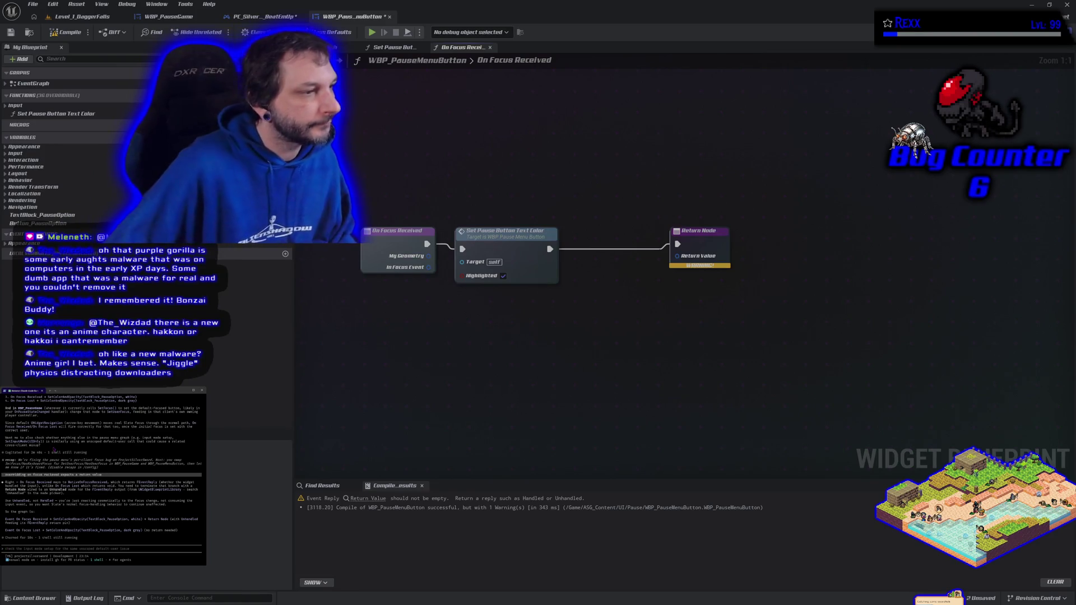
Add an Unhandled node and wire it into the Return Node's Return Value.
{"action": "right_click", "coordinate": [520, 334]}
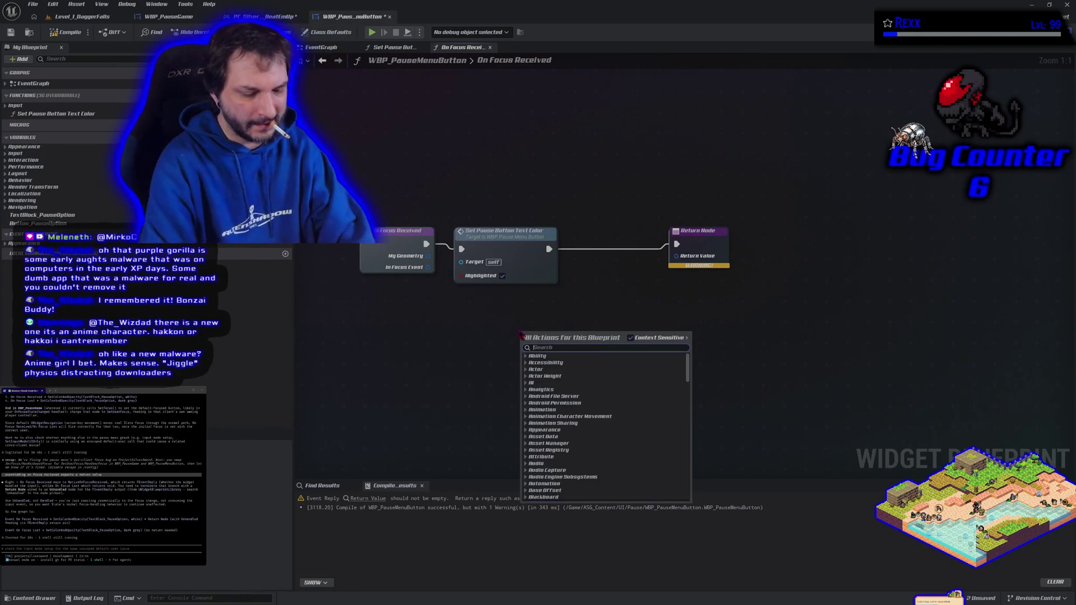
{"action": "type", "text": "unhandled"}
{"action": "key", "text": "Return"}
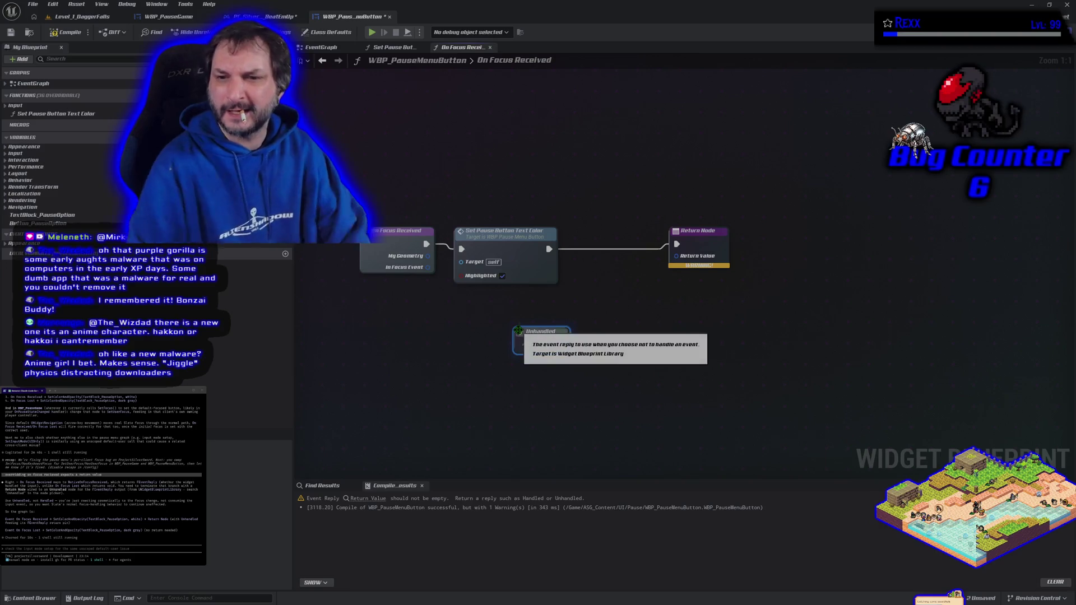
{"action": "mouse_move", "coordinate": [530, 330]}
{"action": "left_mouse_down"}
{"action": "mouse_move", "coordinate": [605, 269]}
{"action": "mouse_move", "coordinate": [653, 285]}
{"action": "mouse_move", "coordinate": [674, 260]}
{"action": "left_mouse_up"}
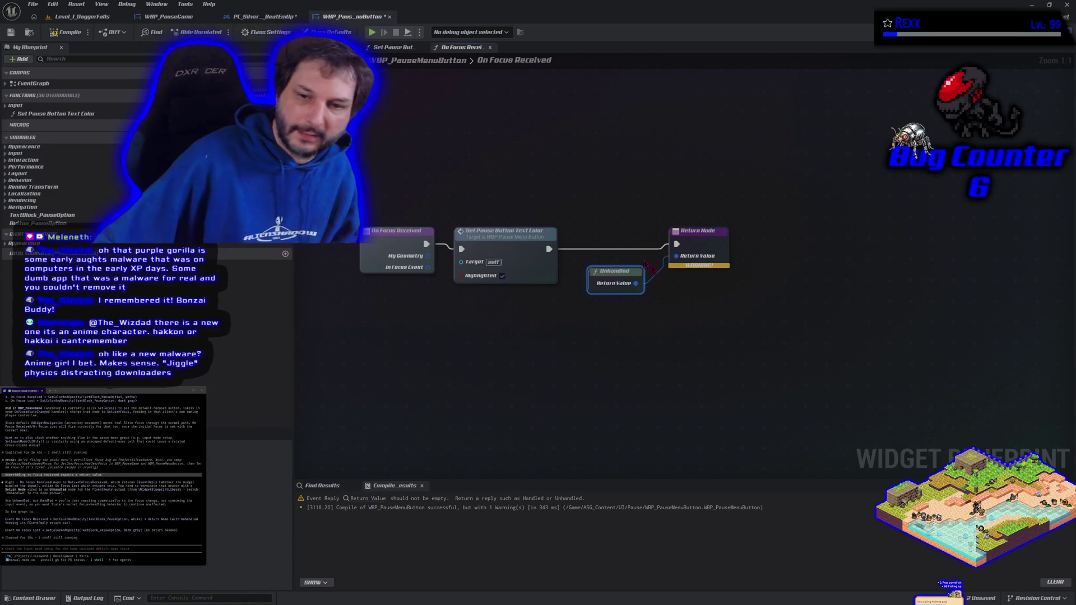
Recompile the button blueprint without warnings and bring up the overridable functions list.
{"action": "left_click_drag", "start_coordinate": [360, 149], "coordinate": [789, 365]}
{"action": "left_click", "coordinate": [789, 365]}
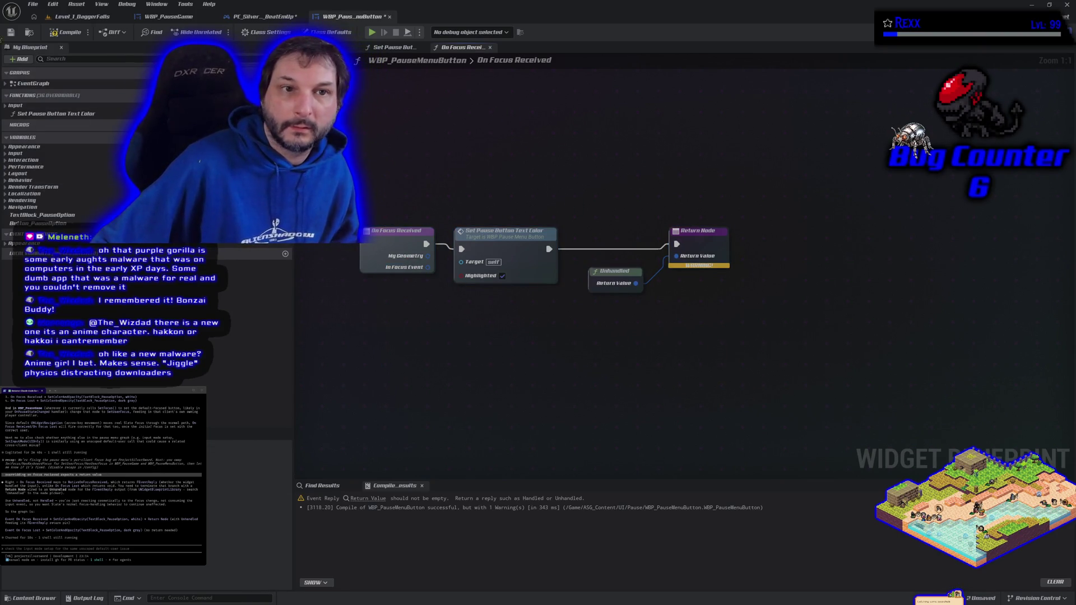
{"action": "left_click", "coordinate": [68, 31]}
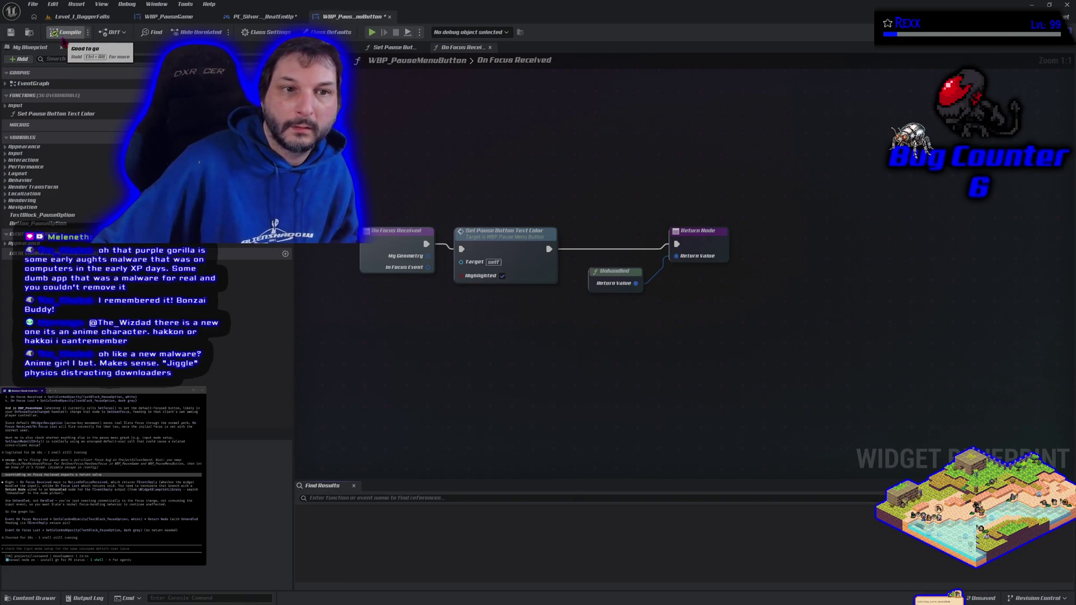
{"action": "left_click", "coordinate": [26, 104]}
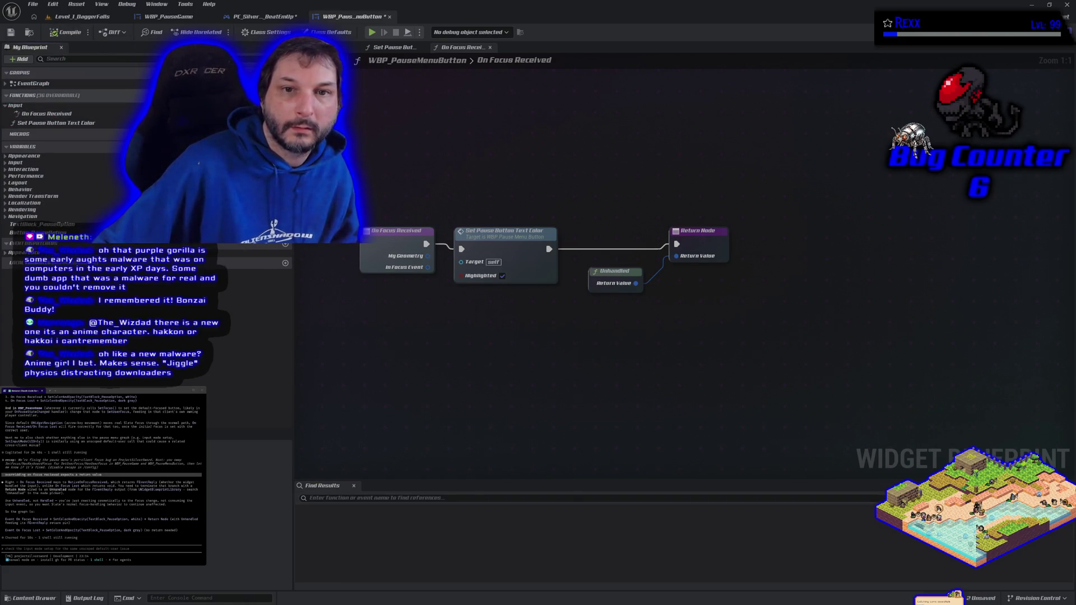
{"action": "left_click", "coordinate": [266, 95]}
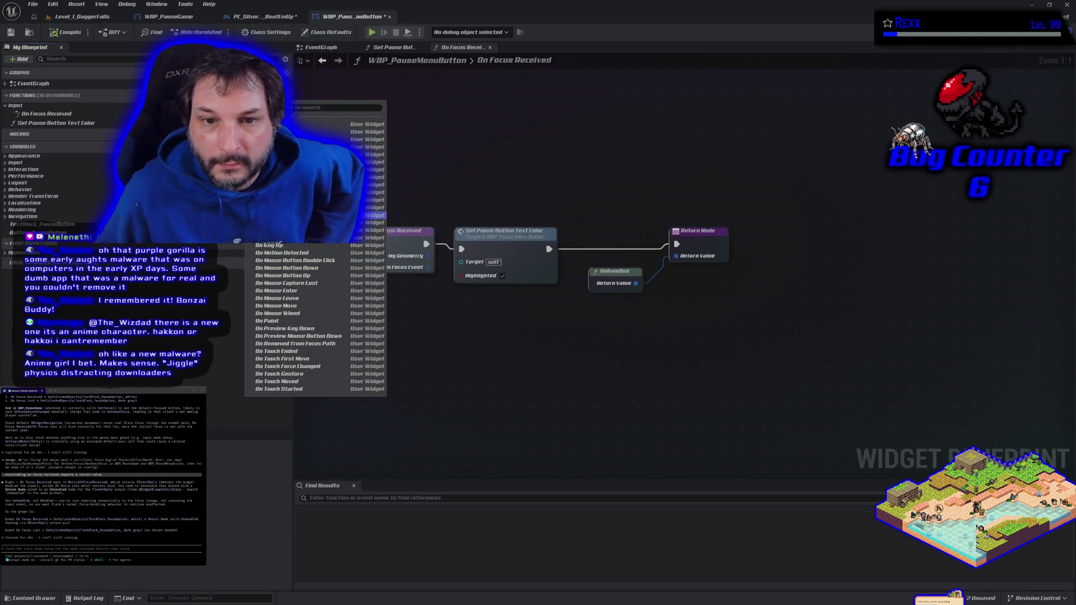
Override On Focus Lost and connect it to Set Pause Button Text Color.
{"action": "left_click", "coordinate": [370, 214]}
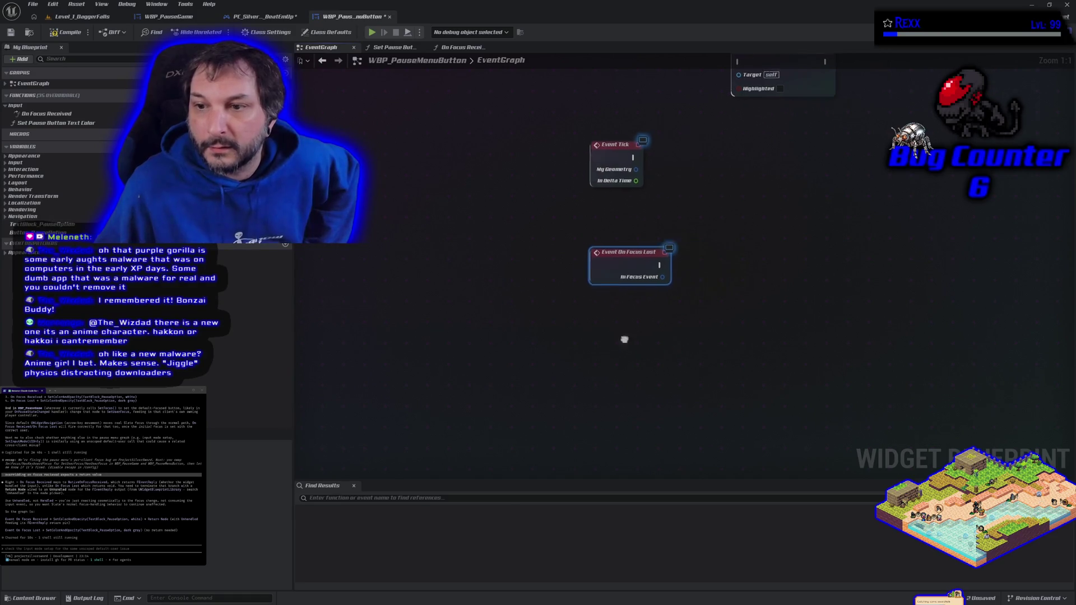
{"action": "left_click_drag", "start_coordinate": [638, 337], "coordinate": [506, 379]}
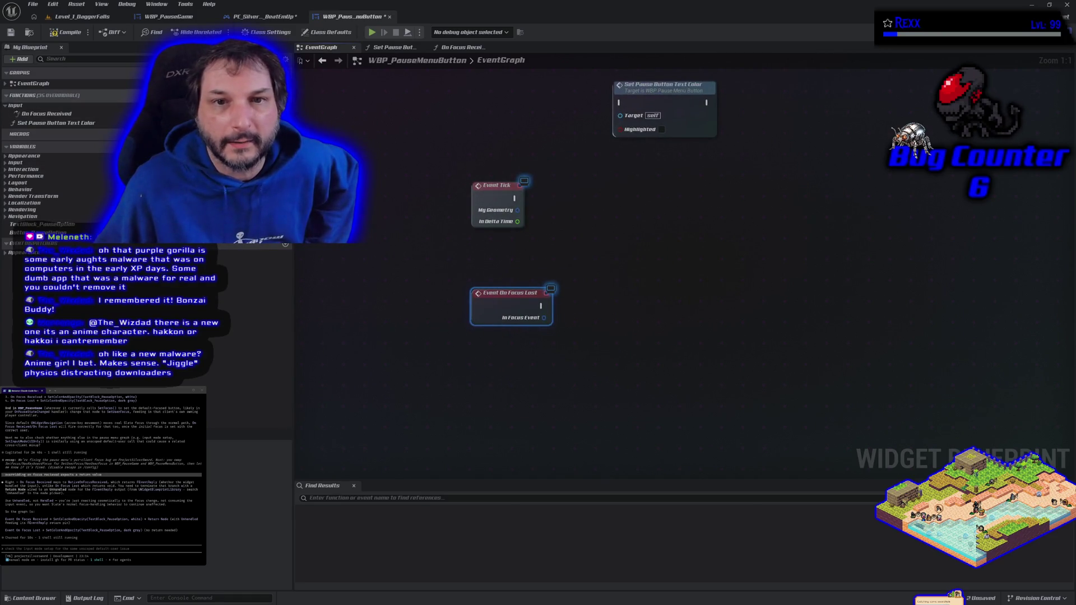
{"action": "left_click", "coordinate": [276, 95]}
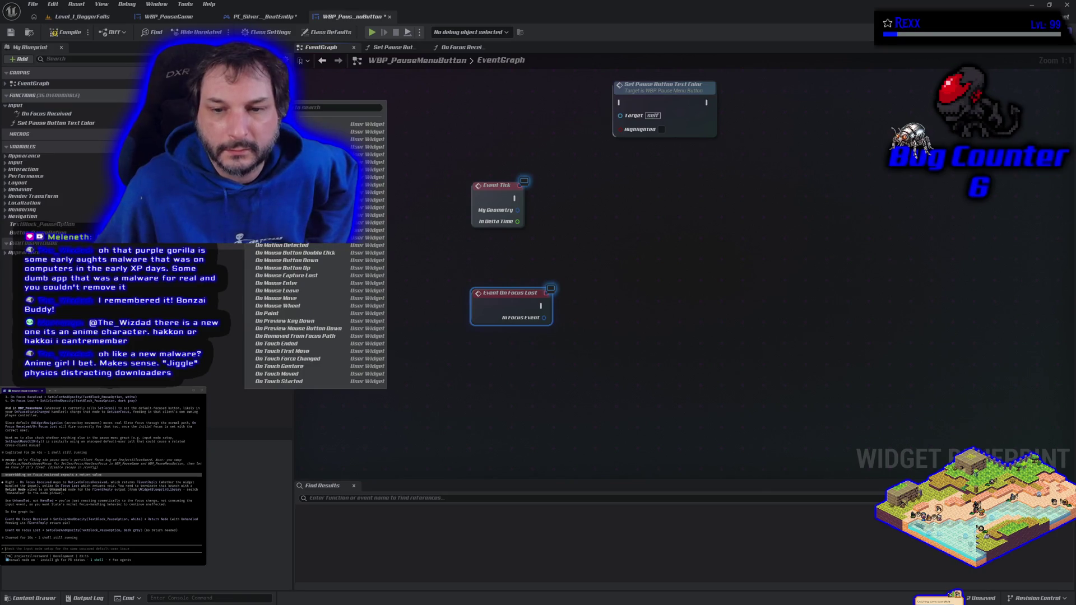
{"action": "left_click", "coordinate": [521, 256]}
{"action": "left_click_drag", "start_coordinate": [661, 106], "coordinate": [610, 302]}
{"action": "mouse_move", "coordinate": [541, 305]}
{"action": "left_mouse_down"}
{"action": "mouse_move", "coordinate": [586, 317]}
{"action": "mouse_move", "coordinate": [573, 303]}
{"action": "left_mouse_up"}
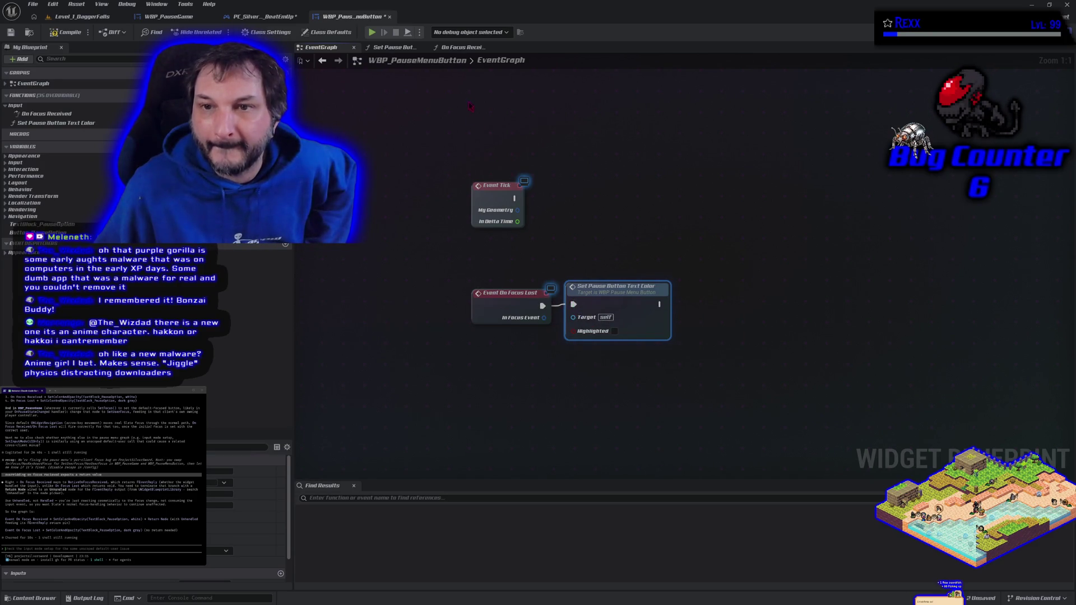
Review the On Focus Received graph, then save WBP_PauseMenuButton.
{"action": "left_click", "coordinate": [457, 47]}
{"action": "left_click", "coordinate": [332, 50]}
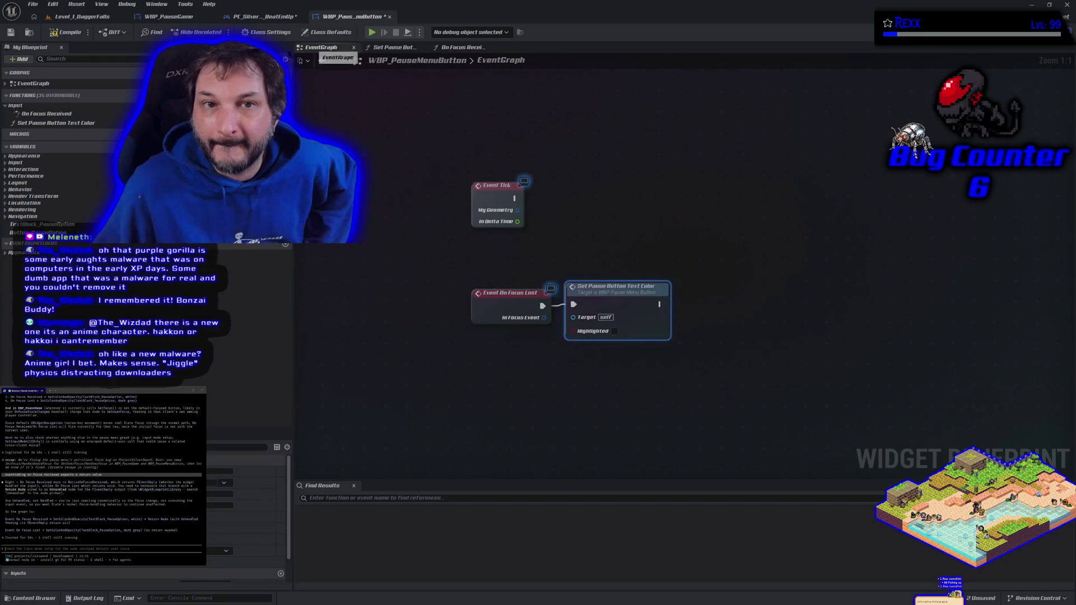
{"action": "left_click", "coordinate": [12, 33]}
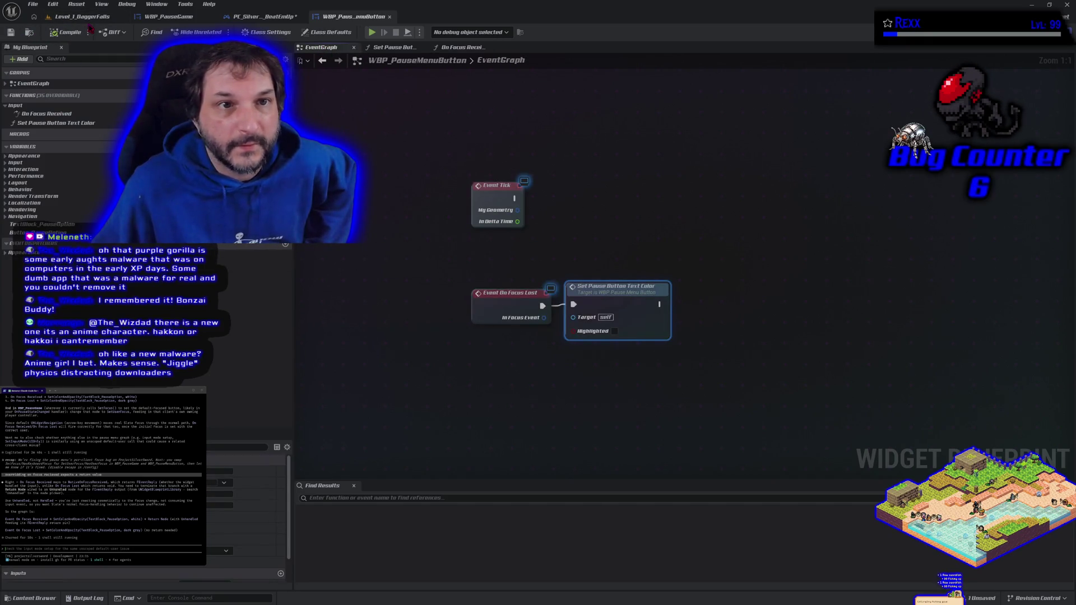
{"action": "left_click", "coordinate": [82, 16]}
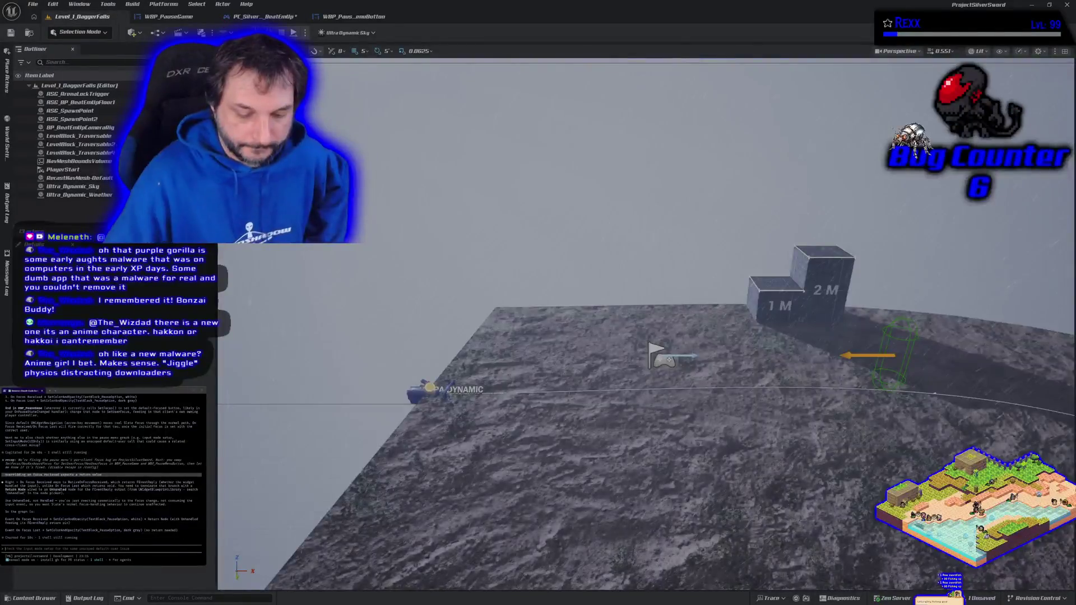
Play the level in editor, open the Paused menu, resume, and stop.
{"action": "key", "text": "alt+p"}
{"action": "key", "text": "p"}
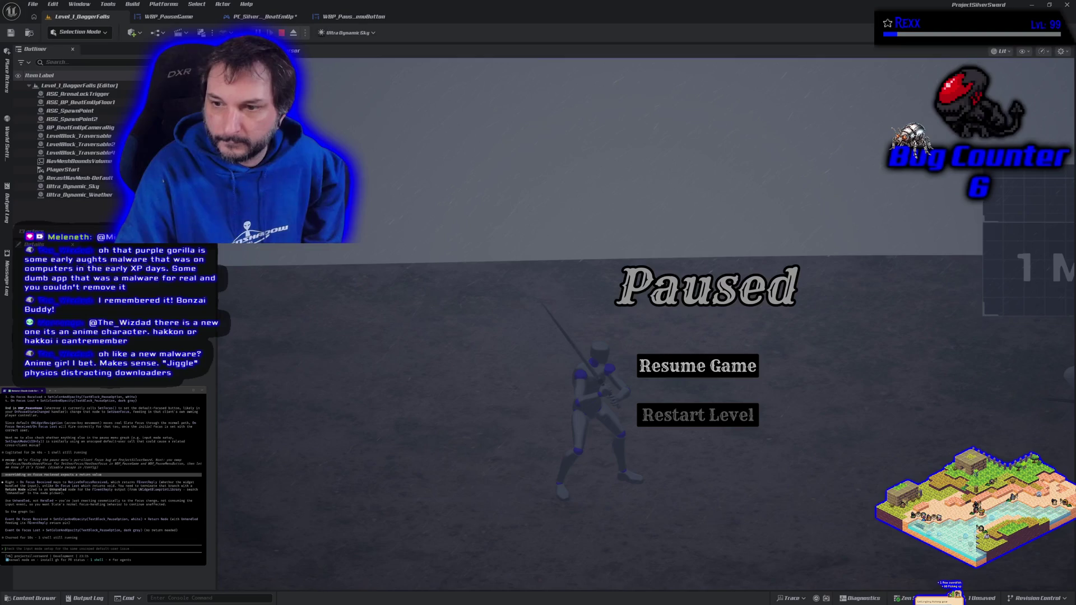
{"action": "key", "text": "Return"}
{"action": "key", "text": "Escape"}
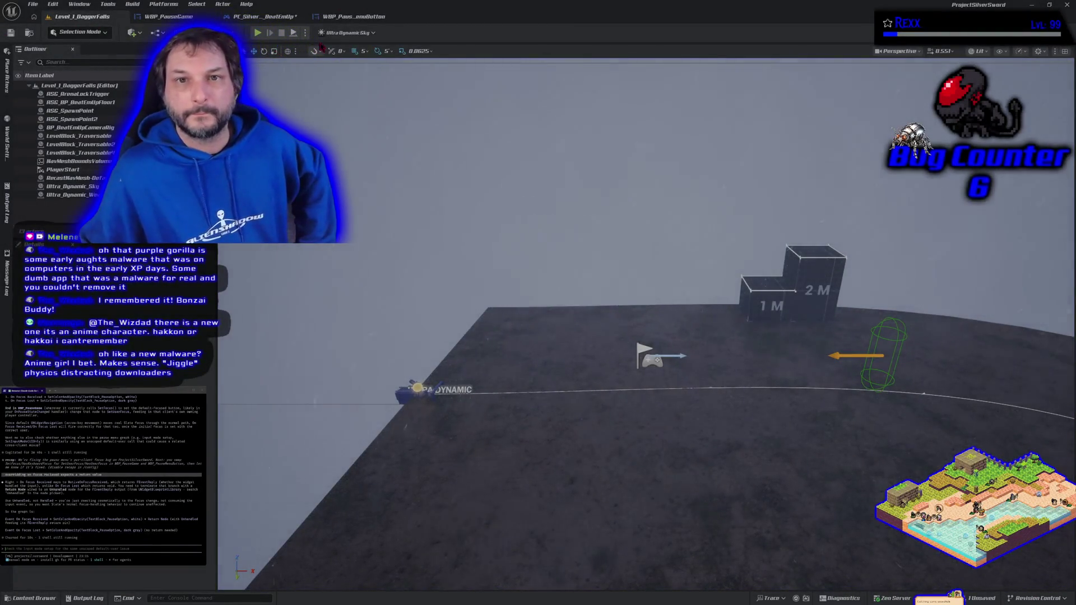
Check the button and controller blueprints, play-test the Paused menu again, and return to WBP_PauseMenuButton.
{"action": "left_click", "coordinate": [347, 16]}
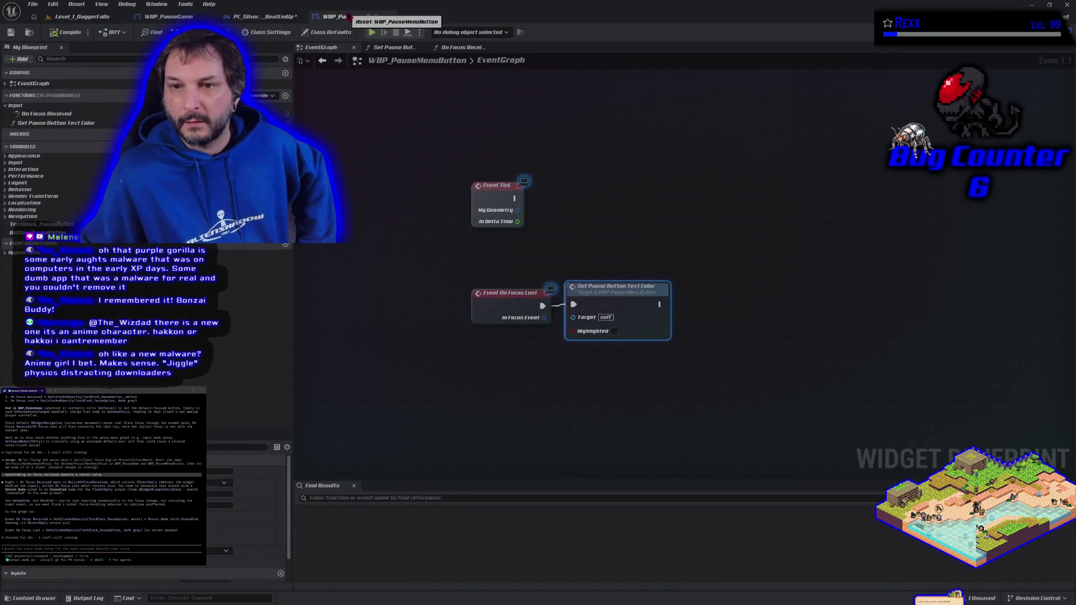
{"action": "left_click", "coordinate": [254, 18]}
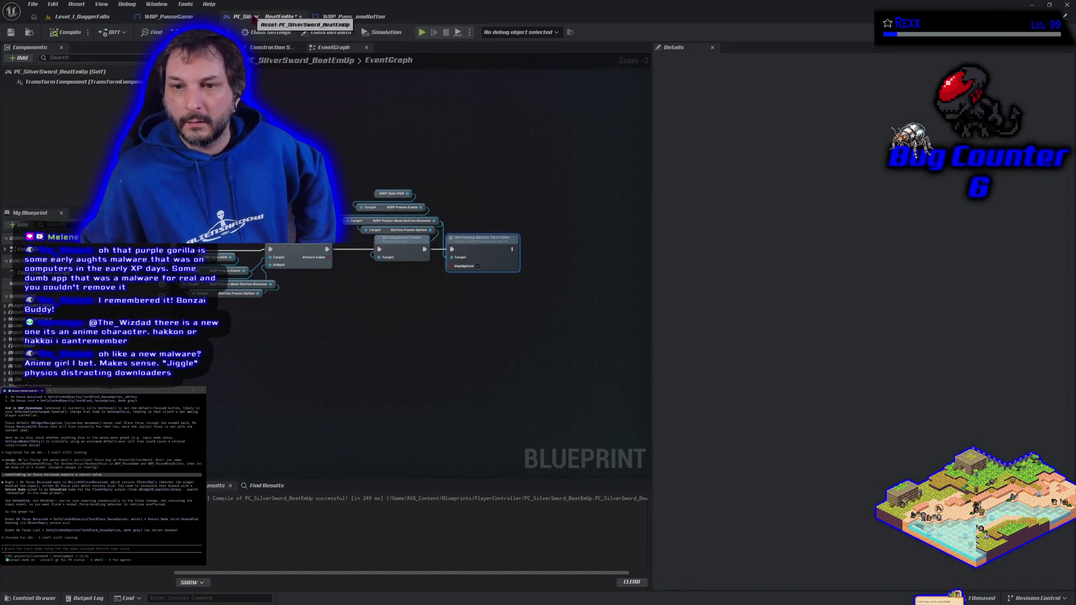
{"action": "left_click", "coordinate": [111, 18]}
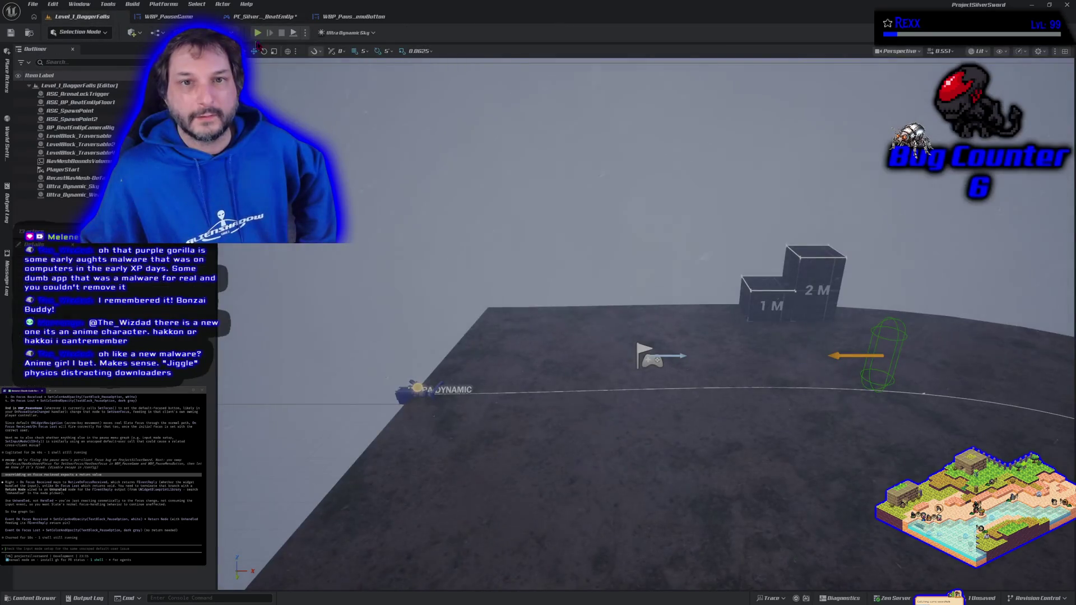
{"action": "key", "text": "alt+p"}
{"action": "key", "text": "Escape"}
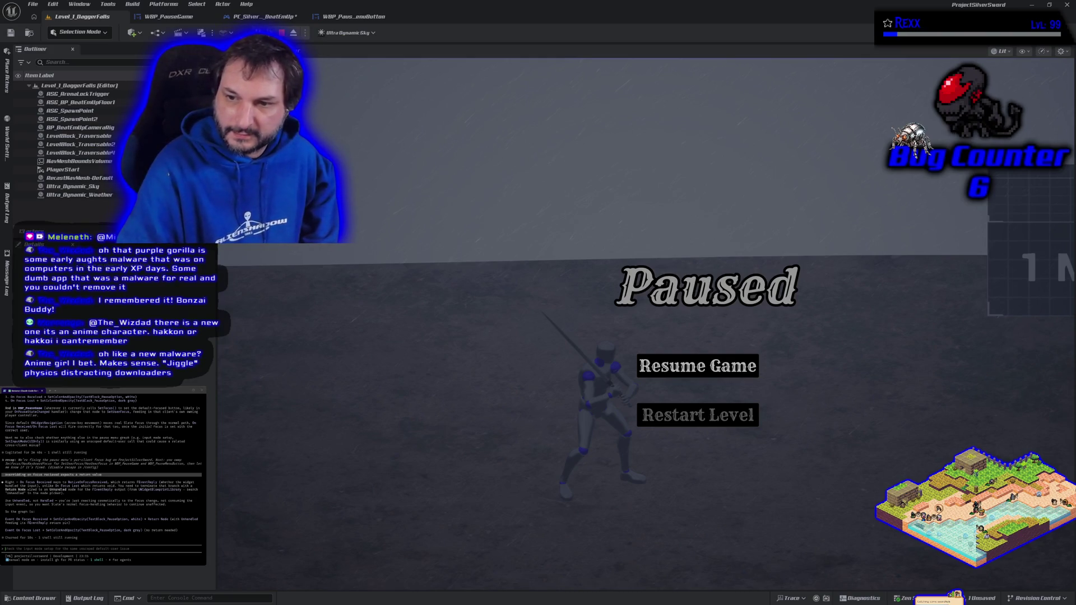
{"action": "key", "text": "Escape"}
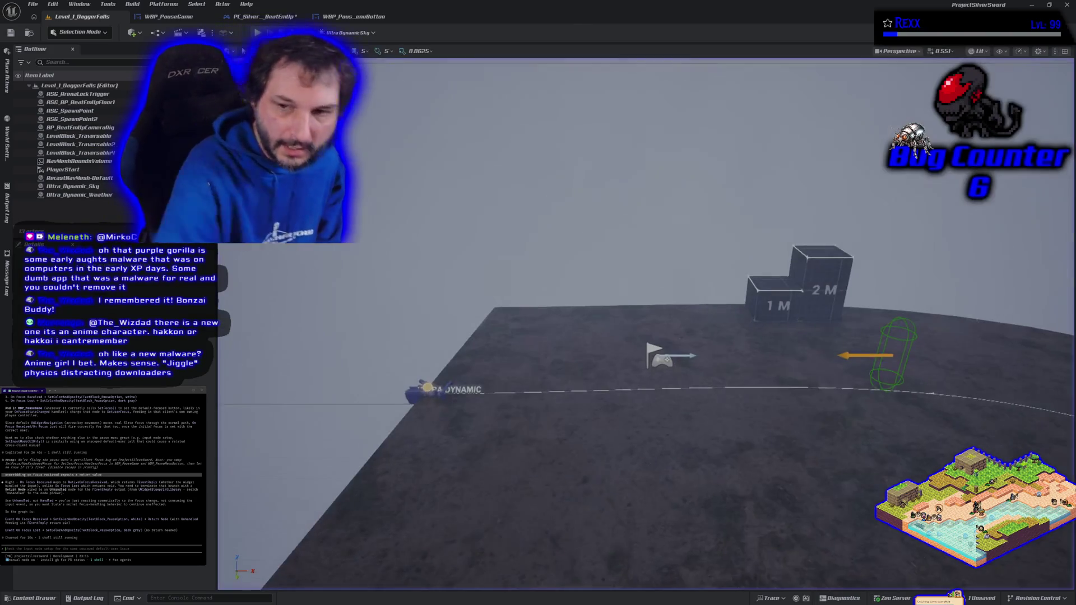
{"action": "left_click", "coordinate": [337, 22]}
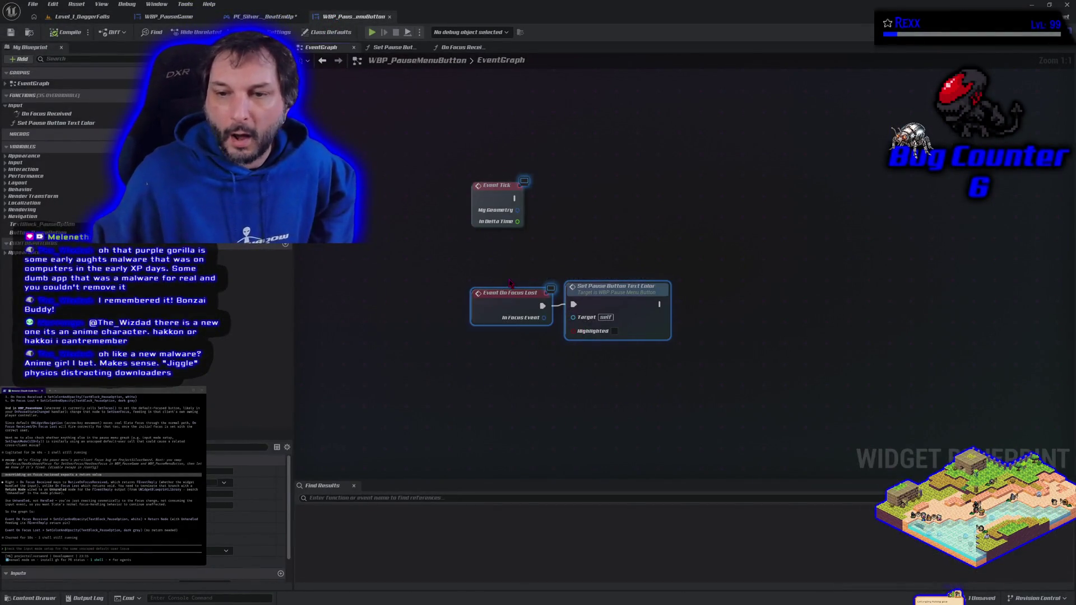
Select the On Focus Lost nodes, paste notes into the assistant, and open PC_SilverSword_BeatEmUp's event graph.
{"action": "left_click", "coordinate": [475, 280]}
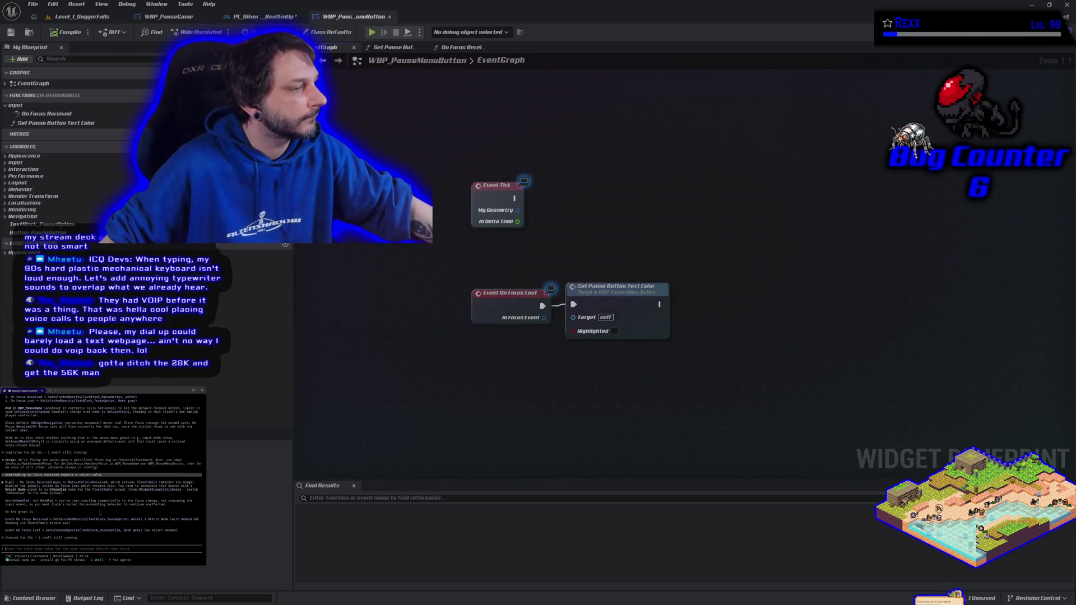
{"action": "left_click_drag", "start_coordinate": [469, 253], "coordinate": [620, 347]}
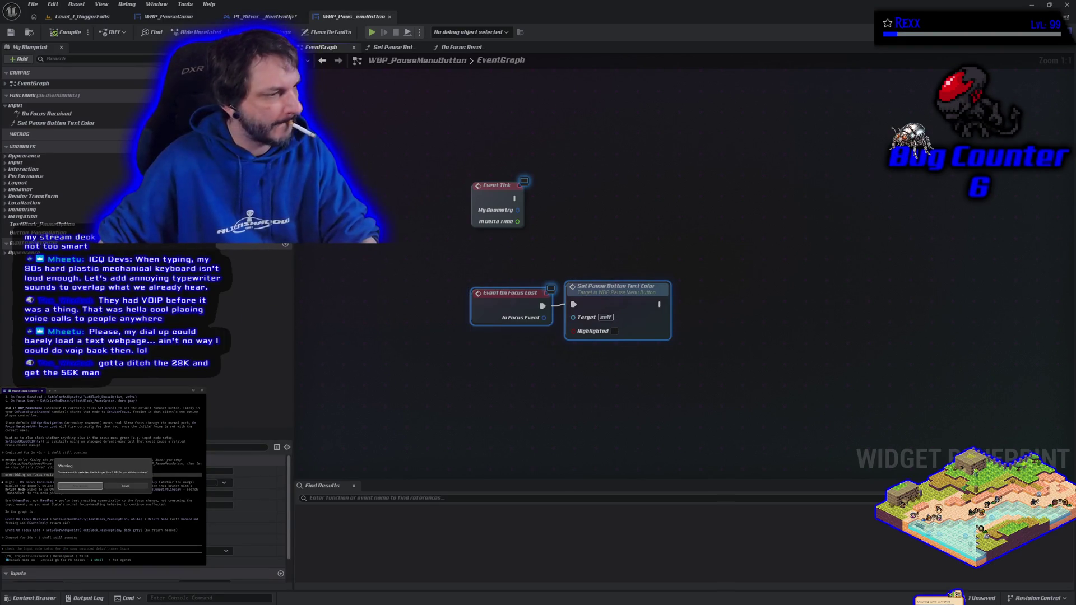
{"action": "key", "text": "ctrl+v"}
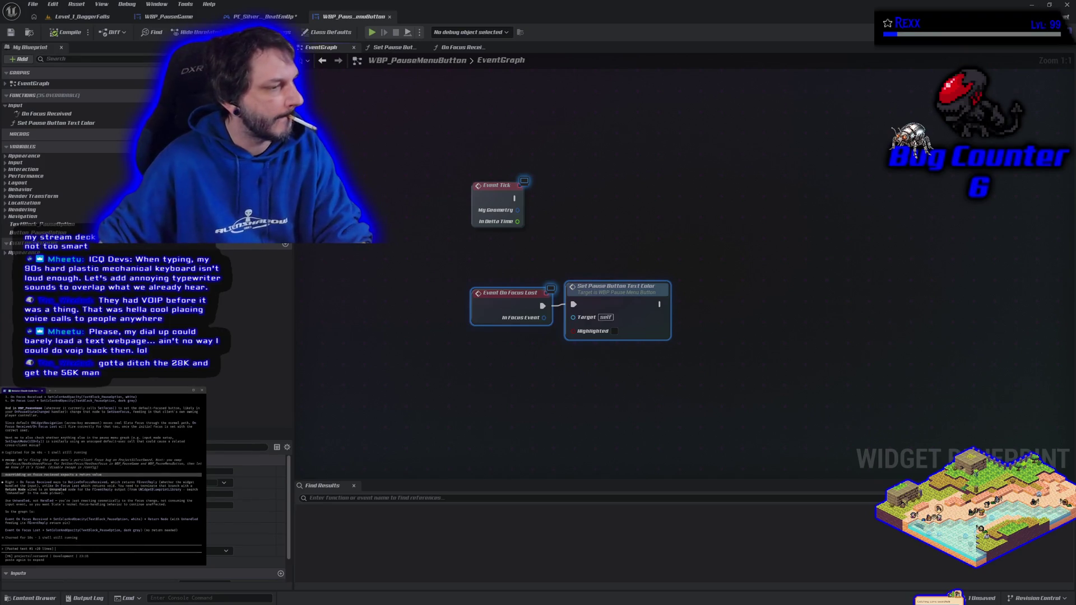
{"action": "left_click", "coordinate": [264, 16]}
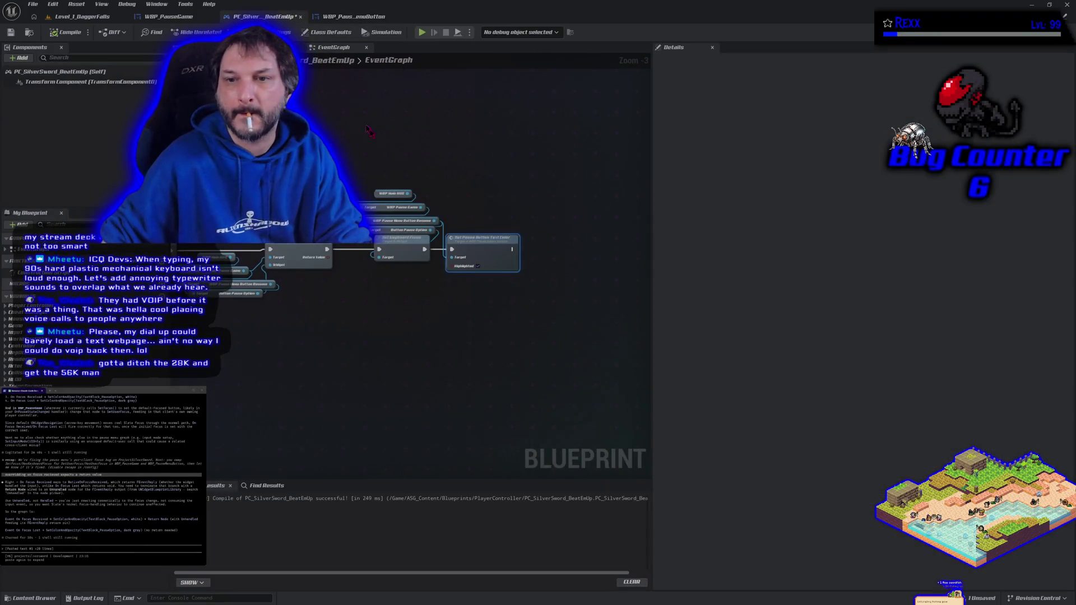
Select the controller's node chain, paste it to the assistant, and open Set Pause Button Text Color.
{"action": "scroll", "coordinate": [381, 314], "scroll_direction": "down", "scroll_amount": 2}
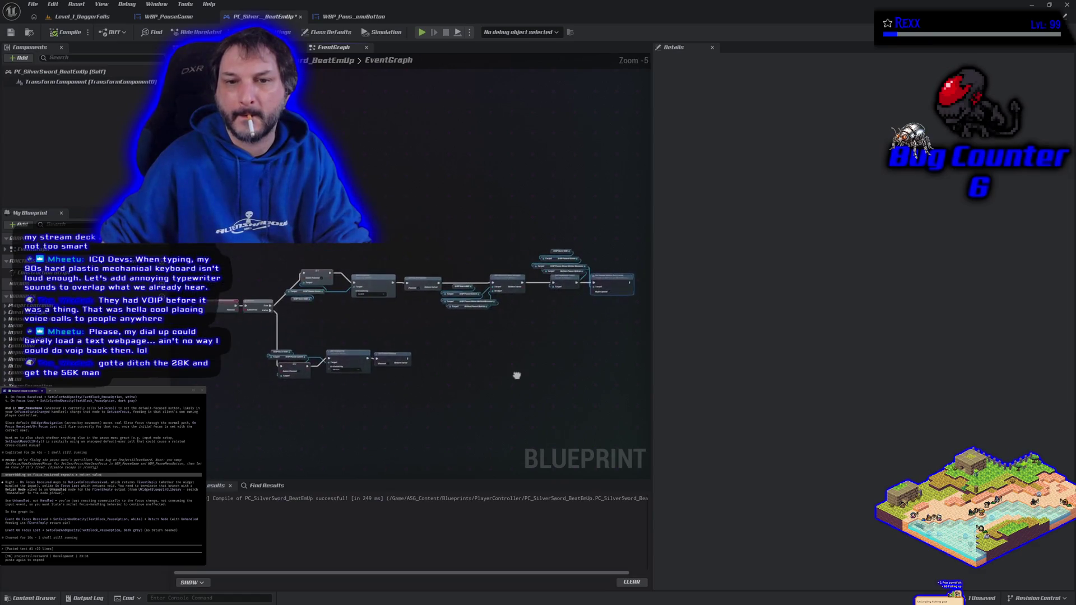
{"action": "left_click_drag", "start_coordinate": [241, 264], "coordinate": [538, 400]}
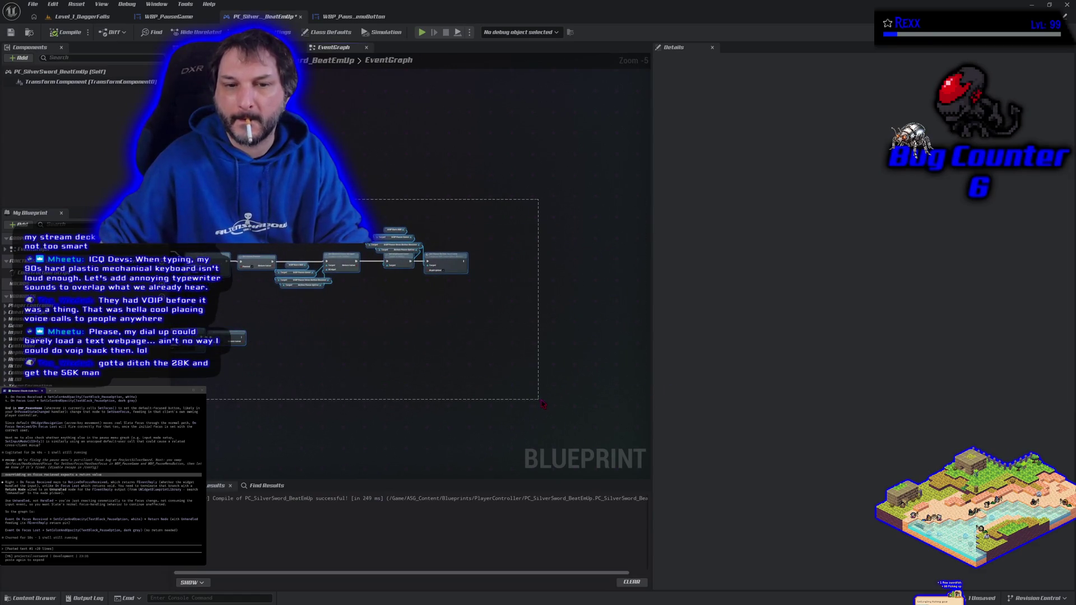
{"action": "left_click_drag", "start_coordinate": [568, 334], "coordinate": [608, 348]}
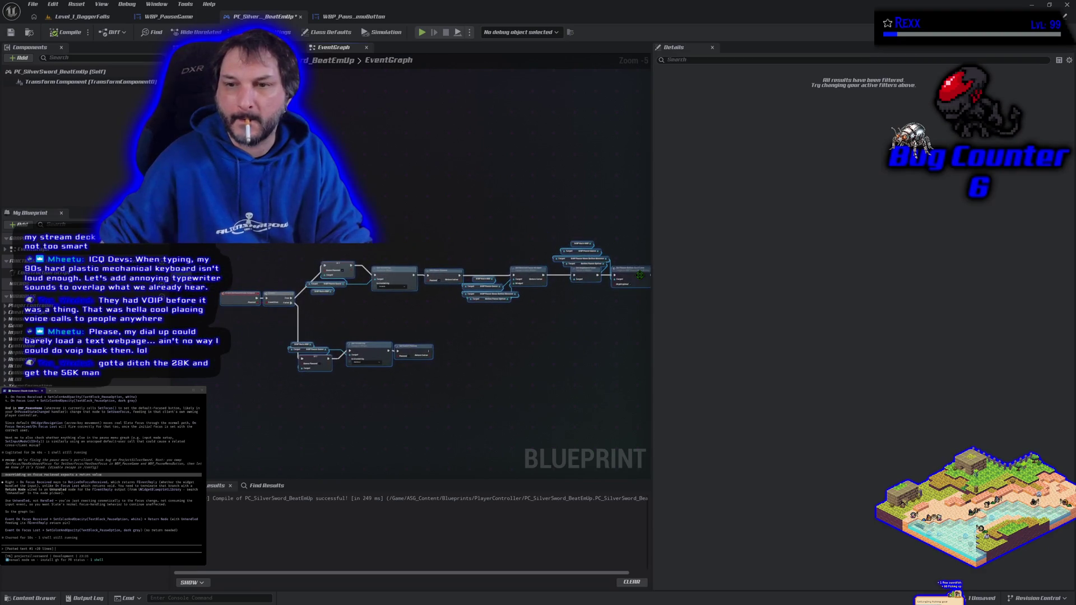
{"action": "left_click", "coordinate": [518, 394]}
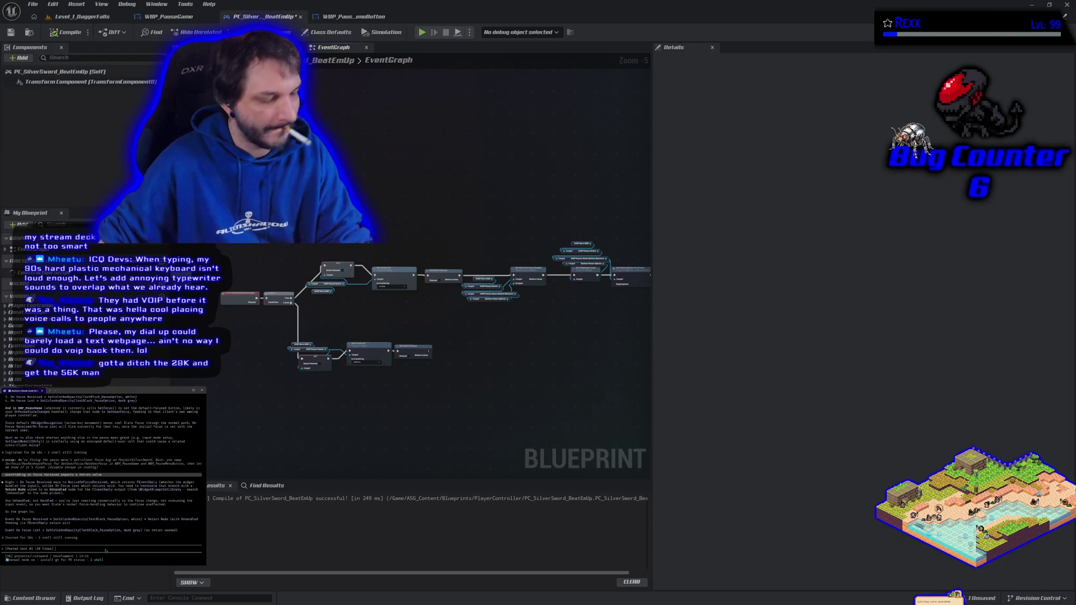
{"action": "key", "text": "ctrl+v"}
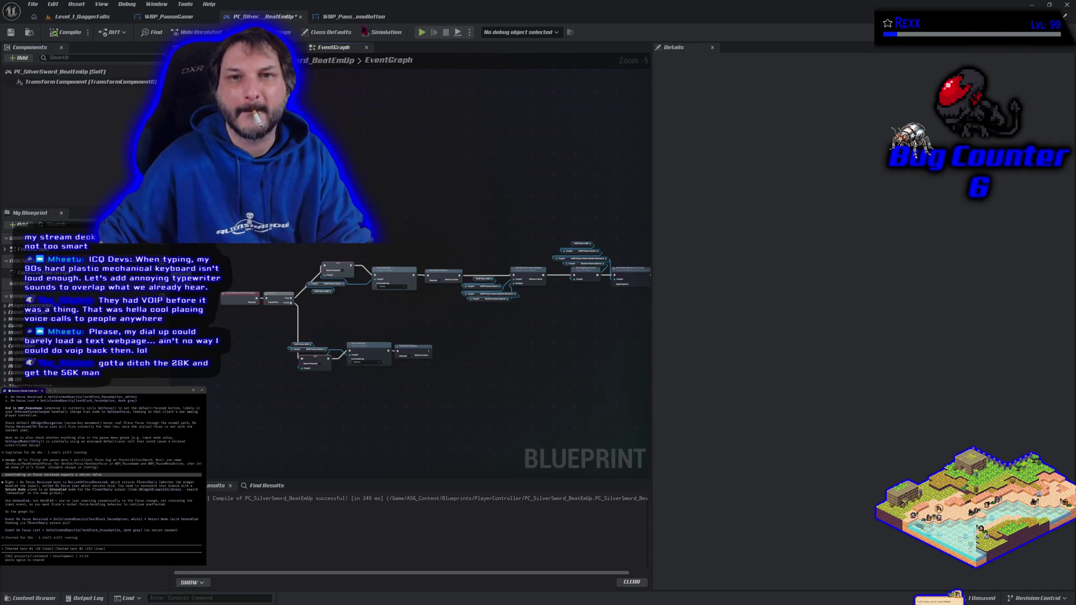
{"action": "left_click", "coordinate": [353, 16]}
{"action": "left_click", "coordinate": [403, 48]}
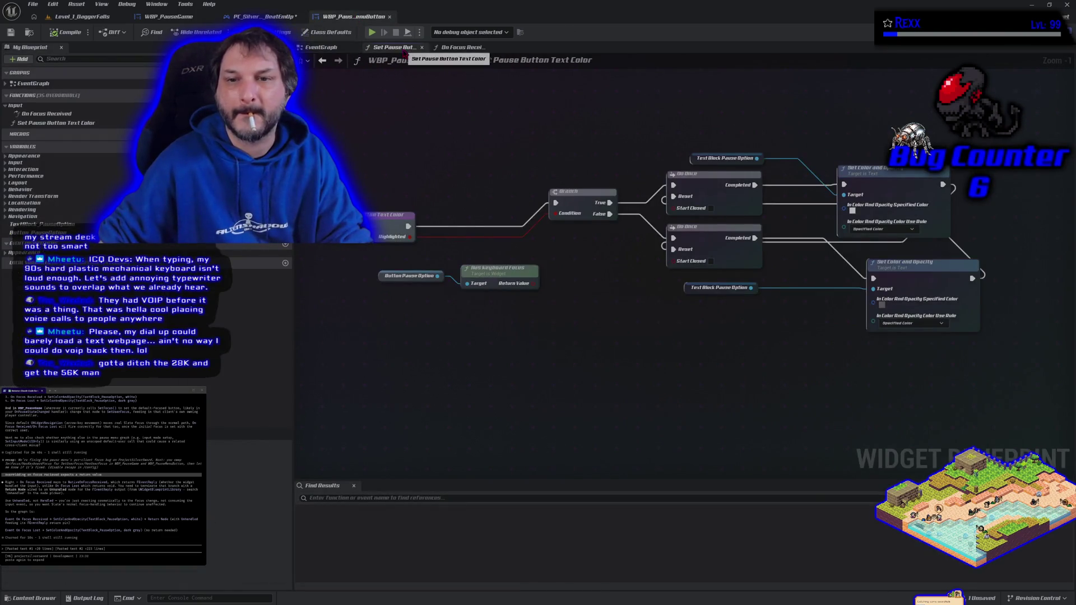
{"action": "mouse_move", "coordinate": [365, 114]}
{"action": "left_mouse_down"}
{"action": "mouse_move", "coordinate": [852, 373]}
{"action": "mouse_move", "coordinate": [906, 381]}
{"action": "left_mouse_up"}
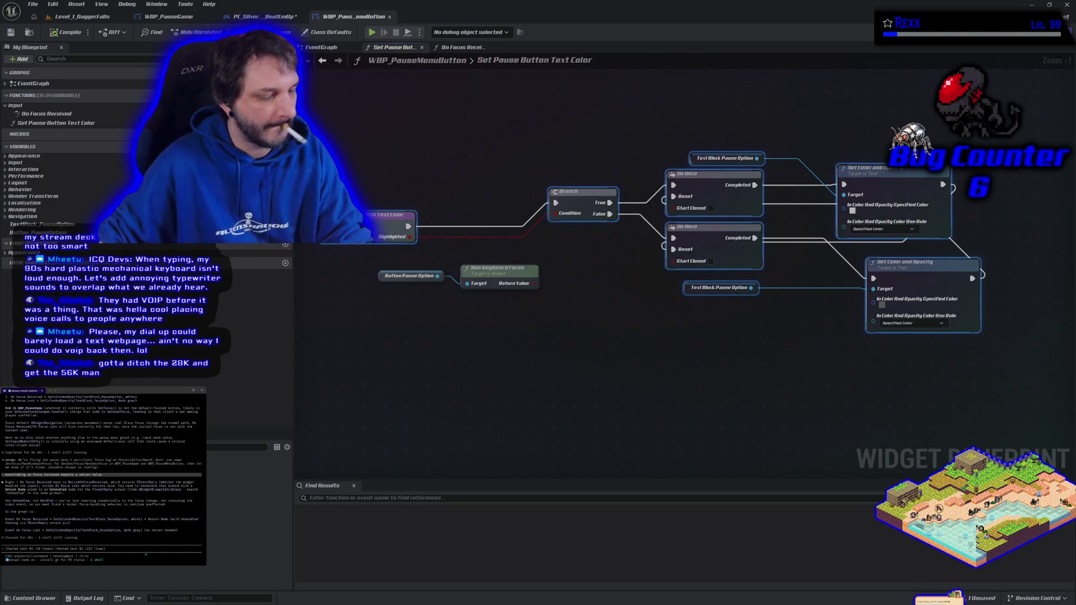
{"action": "key", "text": "ctrl+v"}
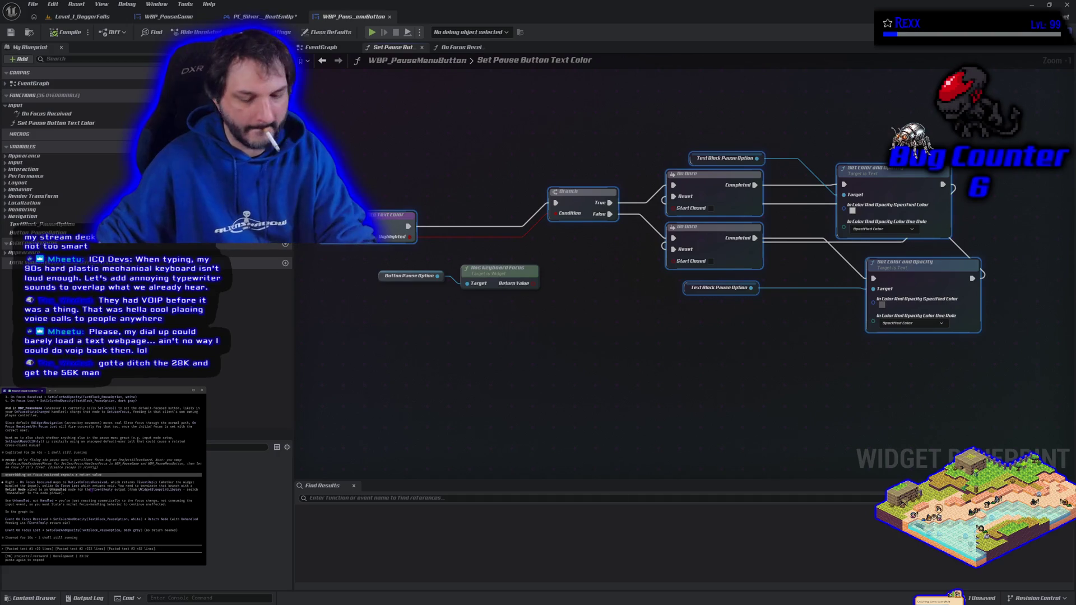
{"action": "key", "text": "Return"}
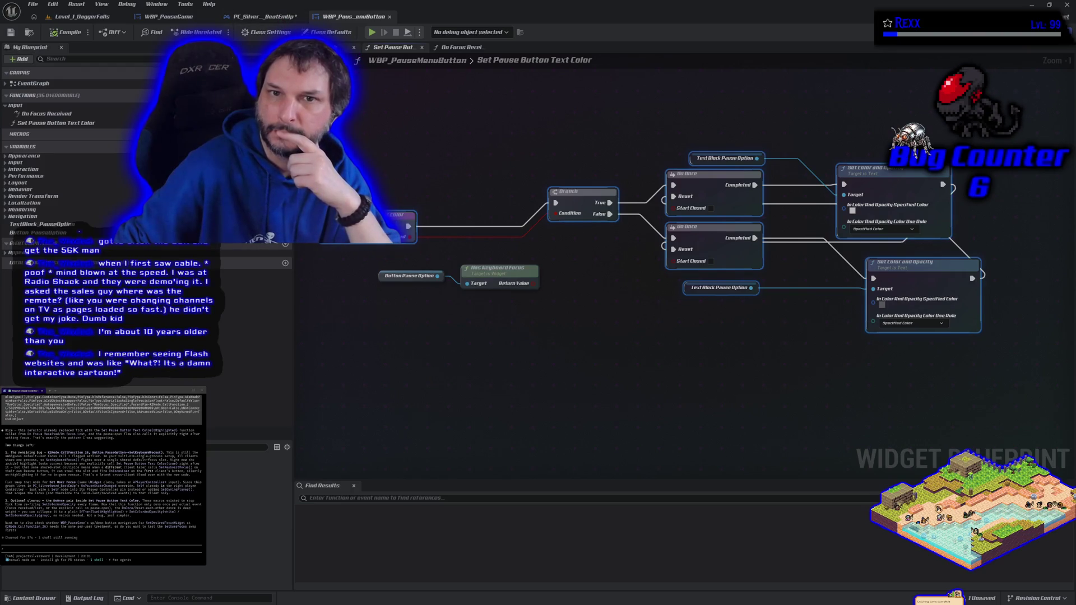
Unhook Set Keyboard Focus from the player controller's focus chain and move it aside.
{"action": "left_click", "coordinate": [330, 47]}
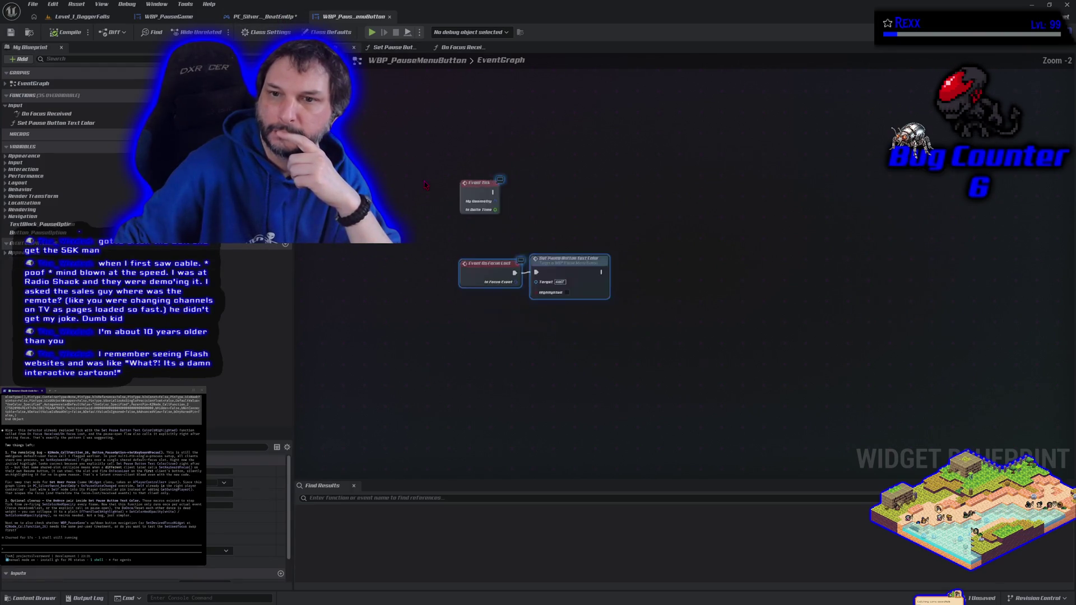
{"action": "left_click", "coordinate": [262, 16]}
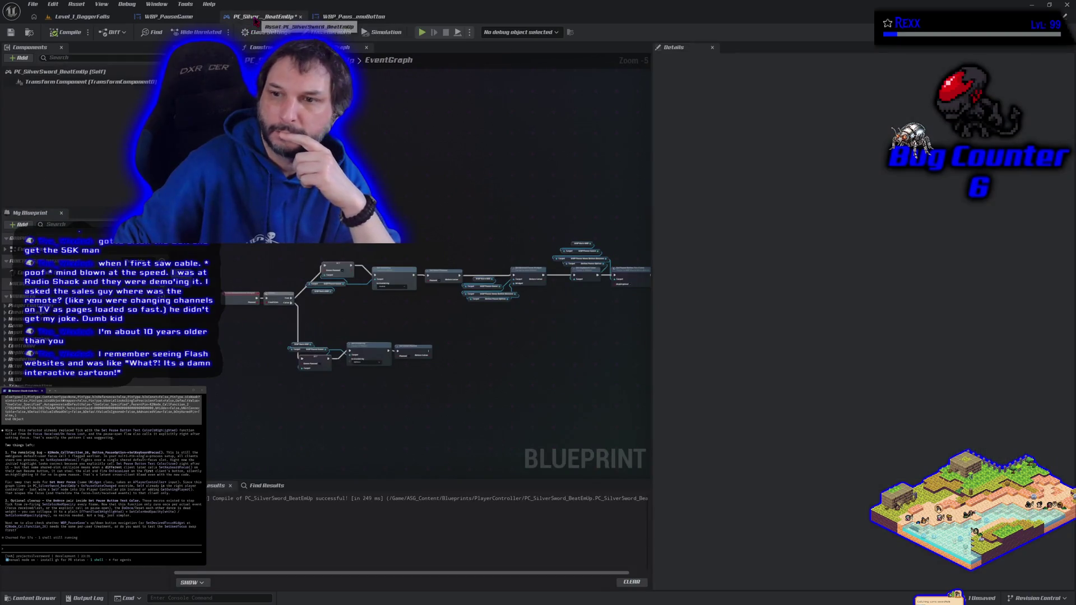
{"action": "scroll", "coordinate": [359, 330], "scroll_direction": "up", "scroll_amount": 3}
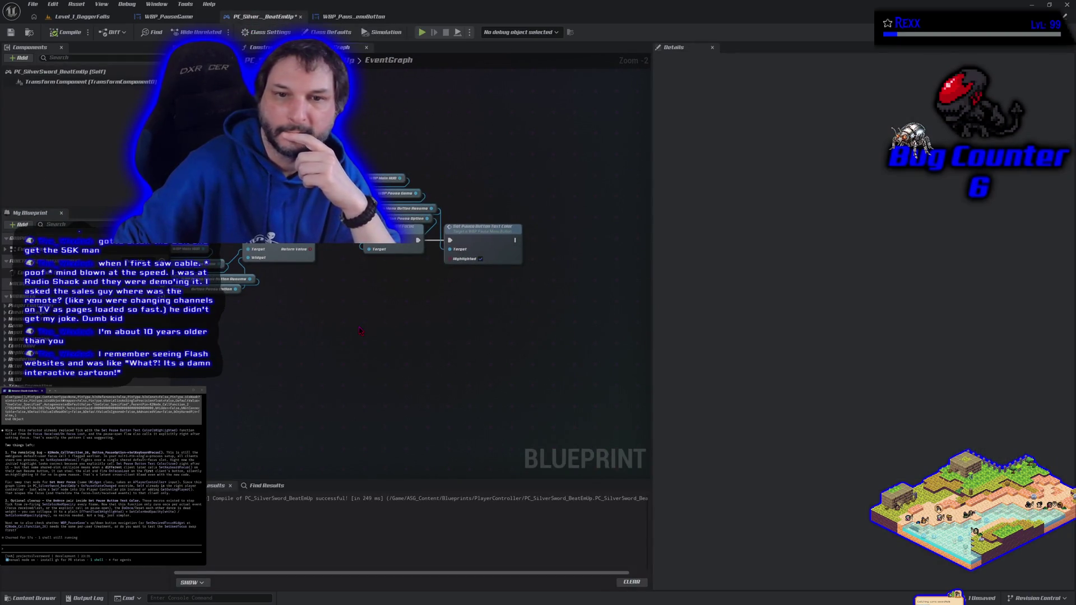
{"action": "left_click_drag", "start_coordinate": [359, 331], "coordinate": [411, 329]}
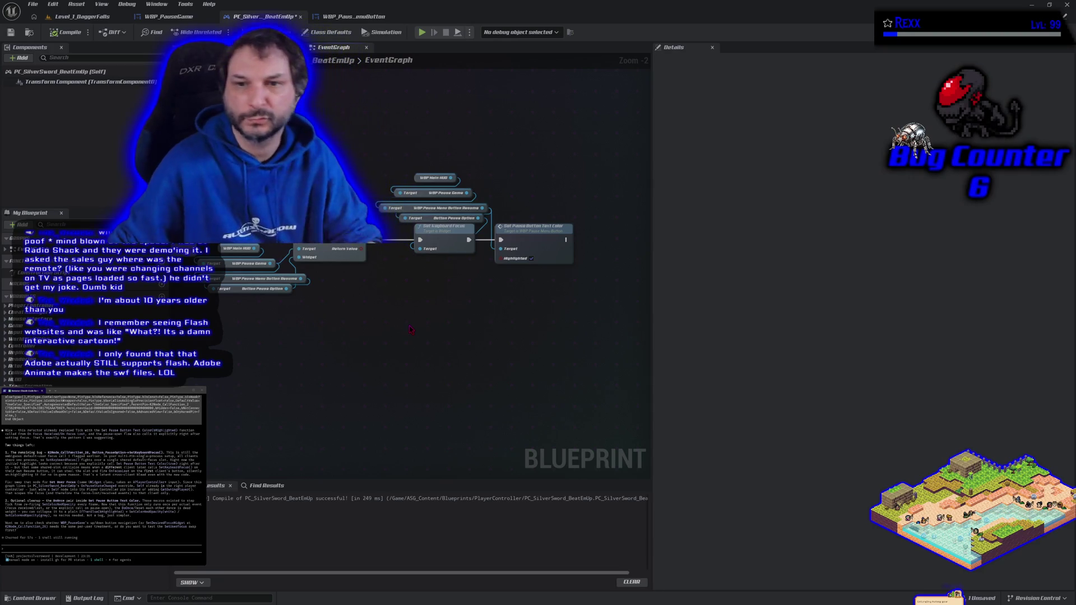
{"action": "left_click", "coordinate": [420, 240], "text": "alt"}
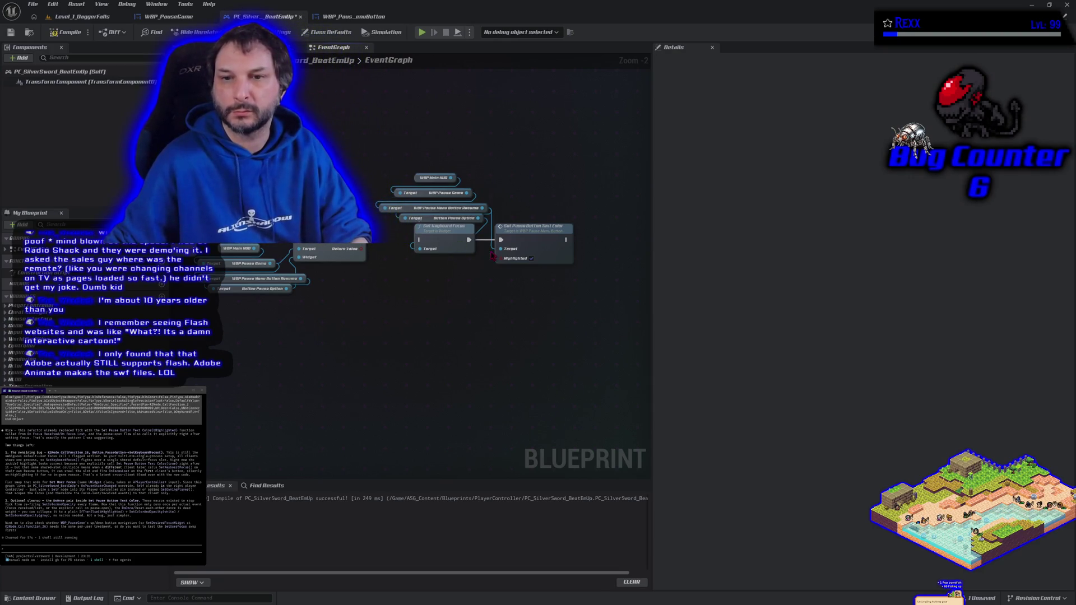
{"action": "left_click", "coordinate": [468, 240], "text": "alt"}
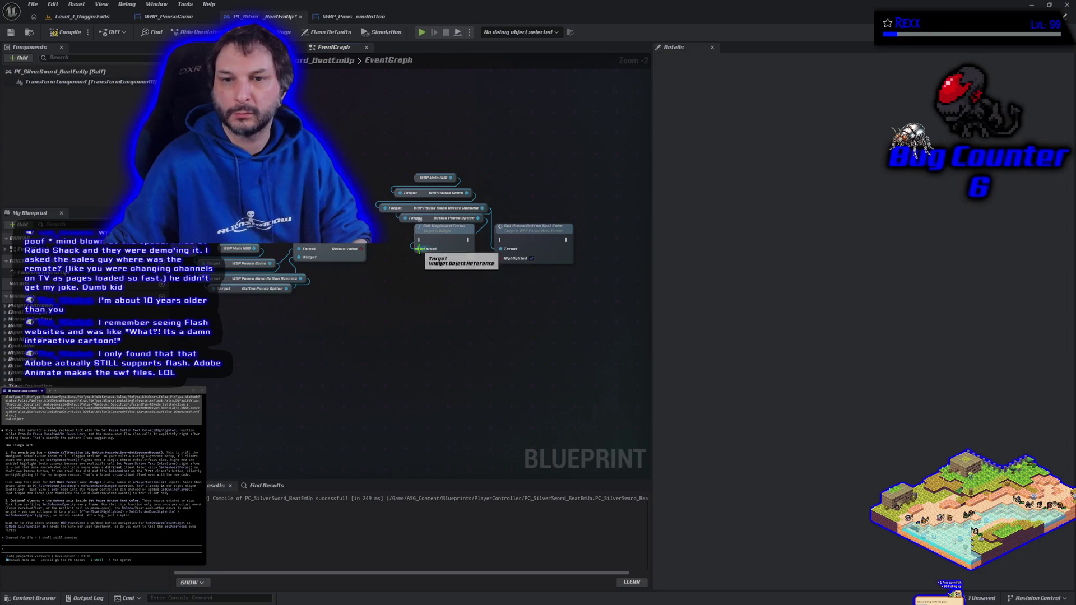
{"action": "left_click_drag", "start_coordinate": [435, 226], "coordinate": [418, 111]}
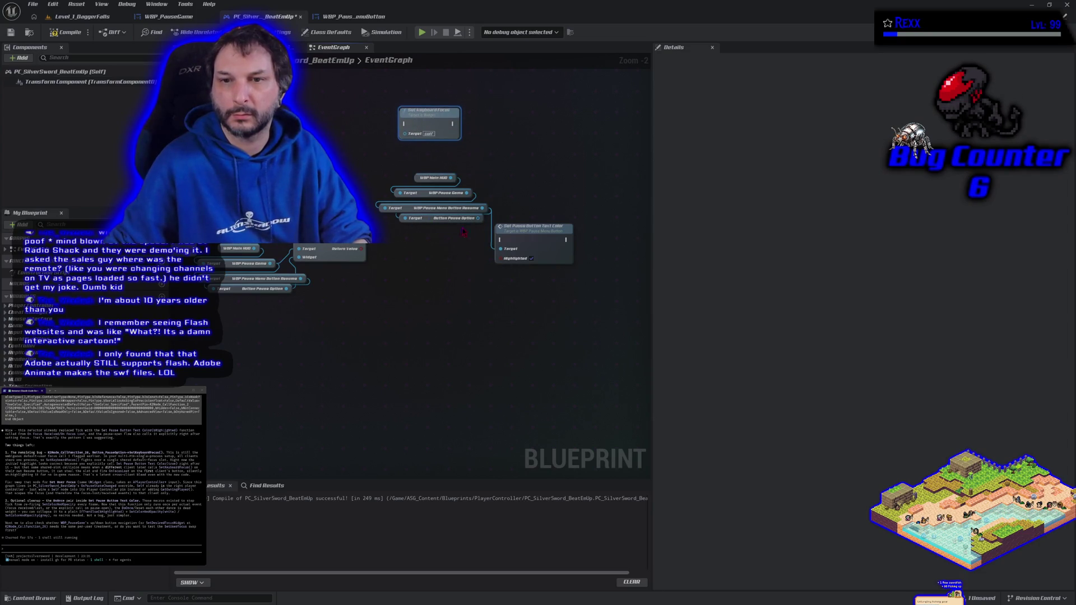
Add Set User Focus on Button Pause Option in the chain, with Self as player controller.
{"action": "left_click_drag", "start_coordinate": [477, 218], "coordinate": [432, 245]}
{"action": "type", "text": "set user focus"}
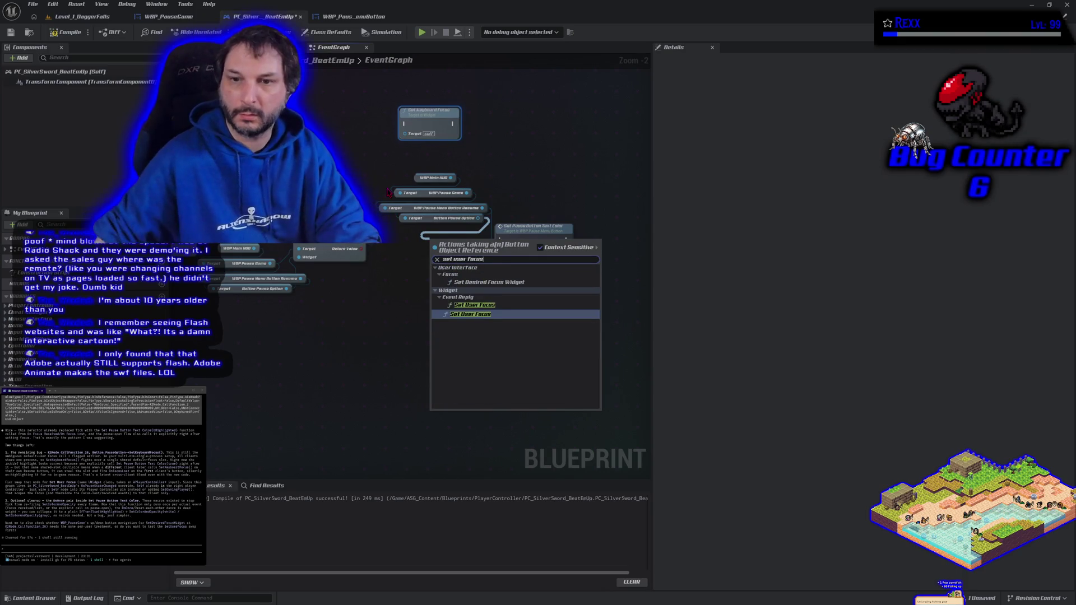
{"action": "left_click", "coordinate": [469, 315]}
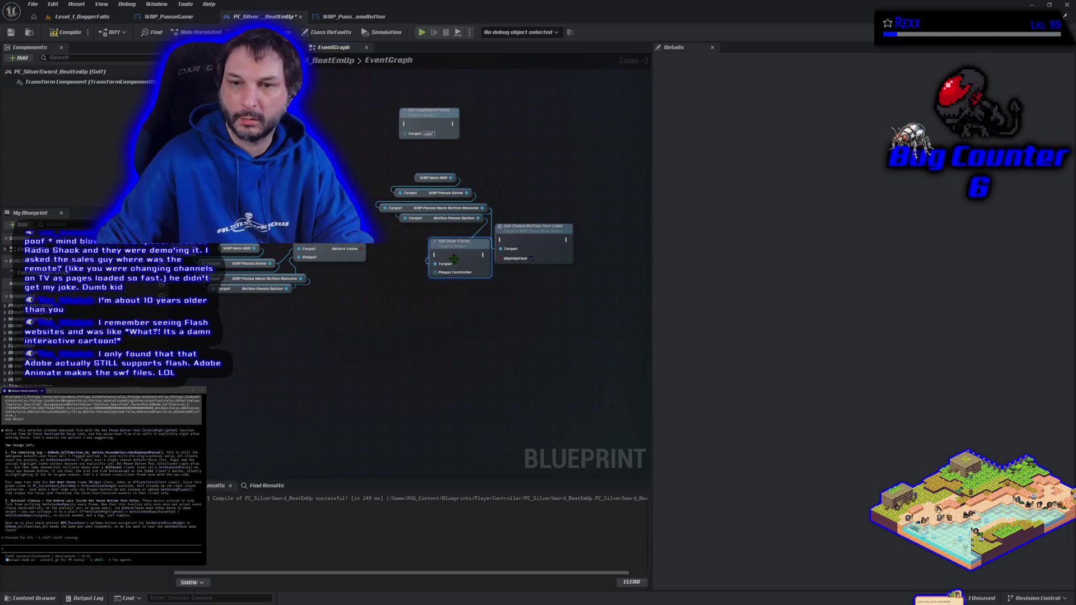
{"action": "left_click_drag", "start_coordinate": [361, 247], "coordinate": [502, 242]}
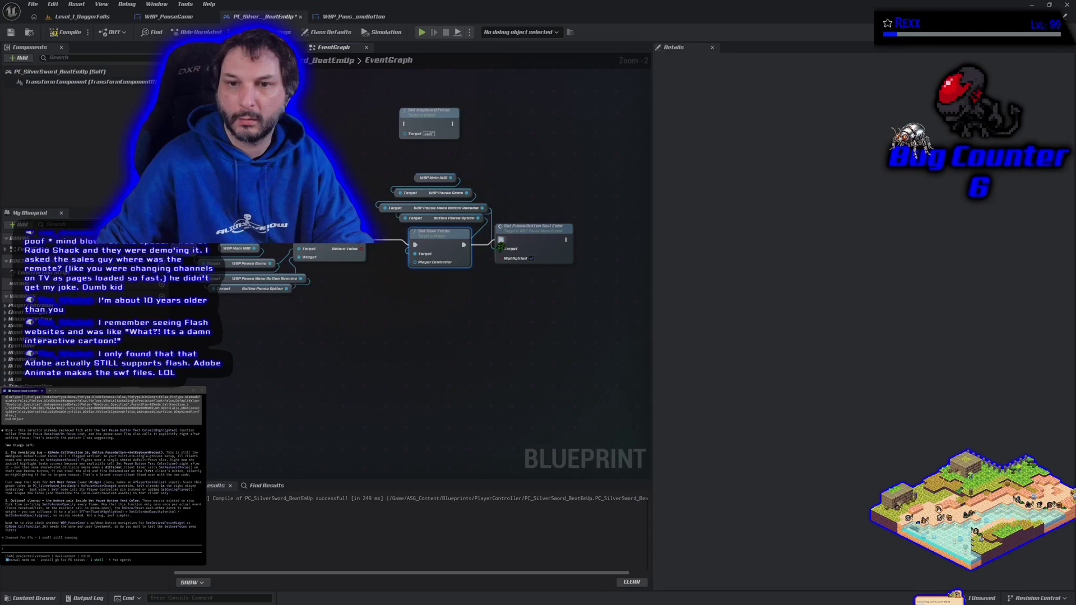
{"action": "mouse_move", "coordinate": [415, 262]}
{"action": "left_mouse_down"}
{"action": "mouse_move", "coordinate": [420, 270]}
{"action": "mouse_move", "coordinate": [404, 274]}
{"action": "left_mouse_up"}
{"action": "type", "text": "self"}
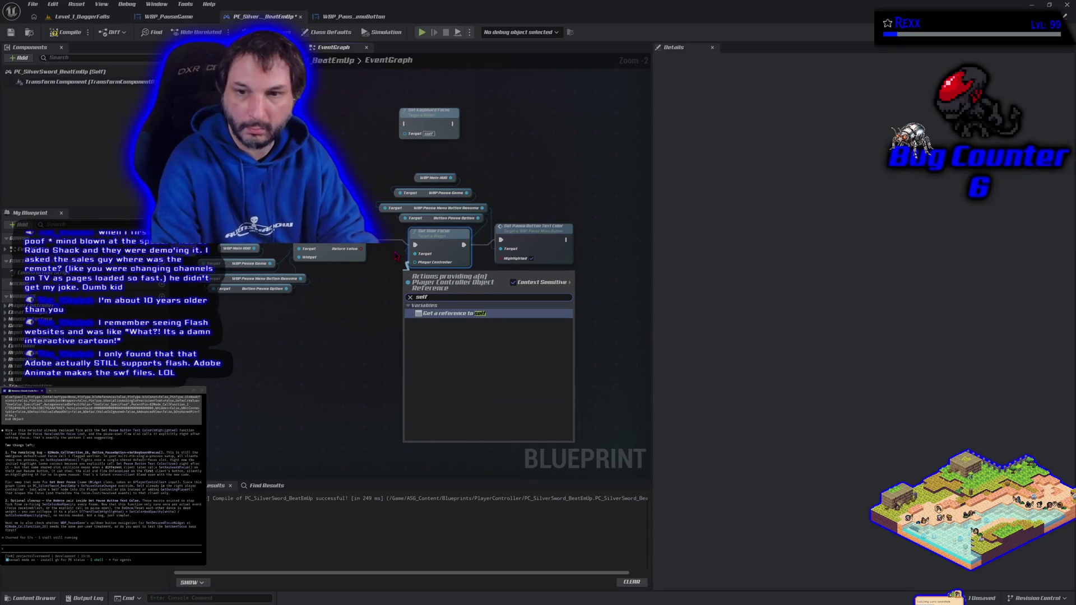
{"action": "key", "text": "Return"}
Compile and save the player controller, then play-test Level_1_DaggerFalls.
{"action": "left_click", "coordinate": [66, 32]}
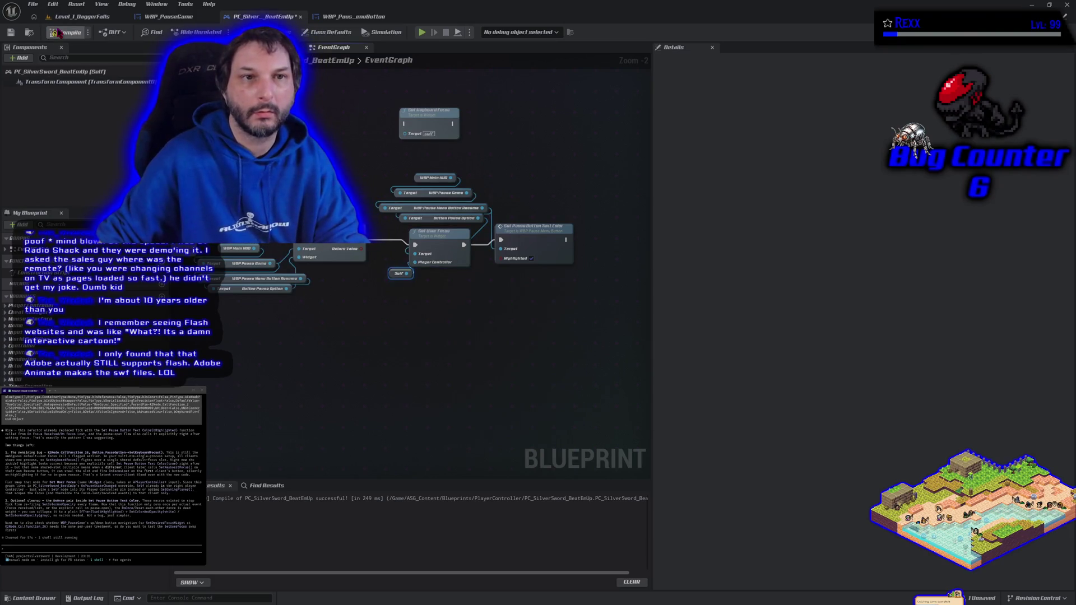
{"action": "key", "text": "ctrl+s"}
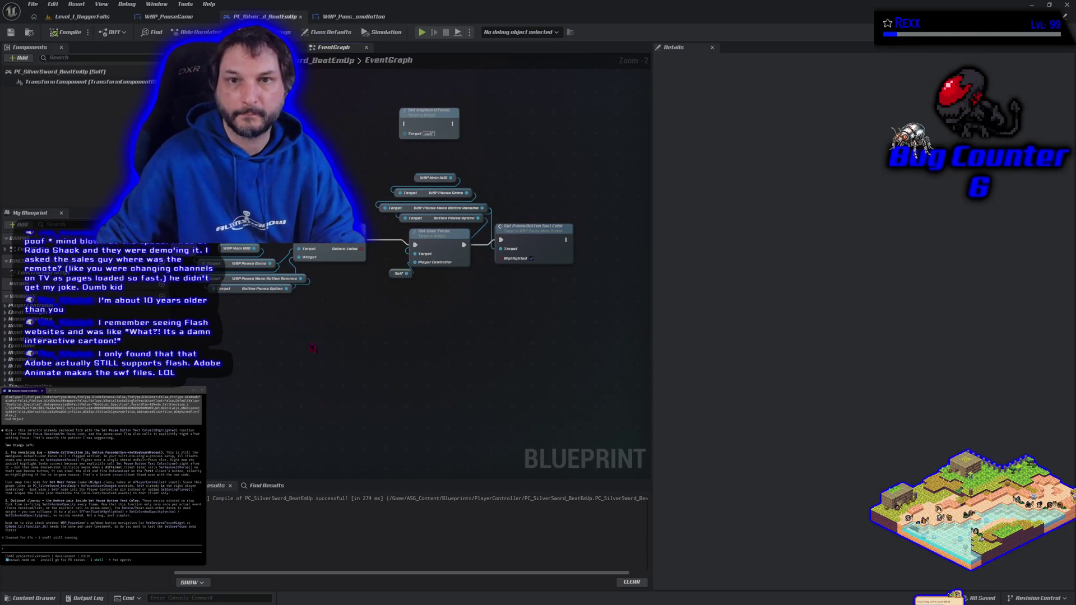
{"action": "left_click", "coordinate": [69, 20]}
{"action": "key", "text": "alt+p"}
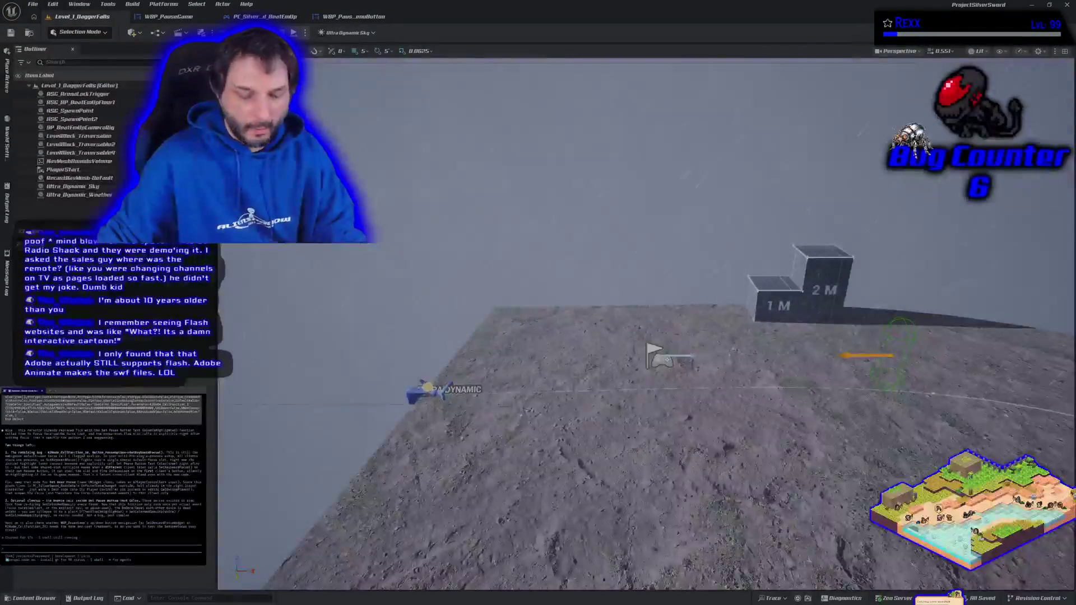
Play-test the Paused menu: open it with P, focus Restart Level, close it, stop play.
{"action": "key", "text": "p"}
{"action": "key", "text": "Down"}
{"action": "key", "text": "p"}
{"action": "key", "text": "Escape"}
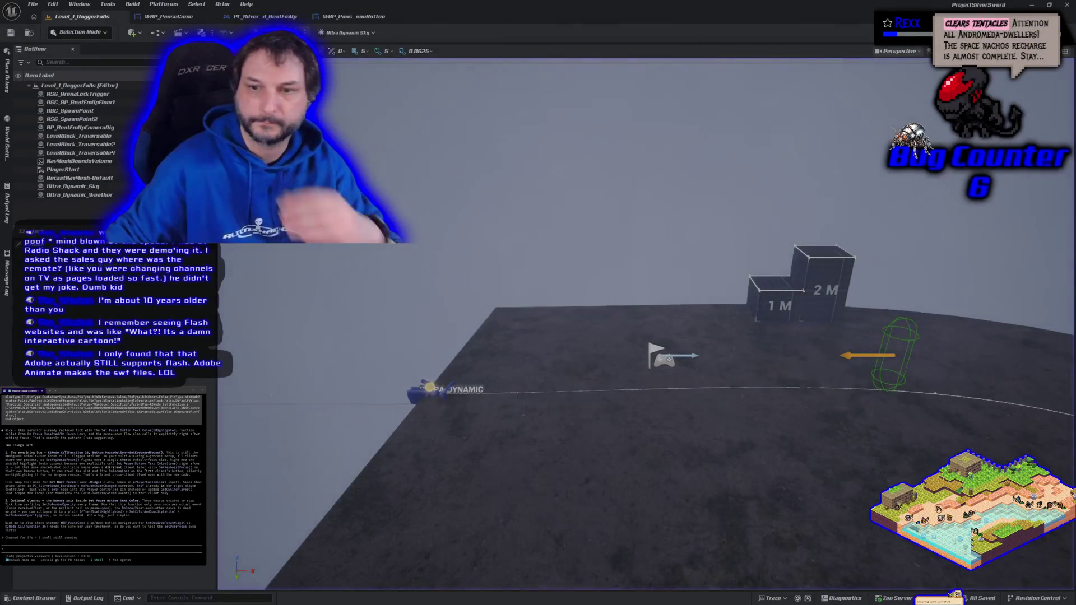
Retarget the Set User Focus call from Button Pause Option to WBP Pause Menu Button Resume.
{"action": "left_click", "coordinate": [367, 18]}
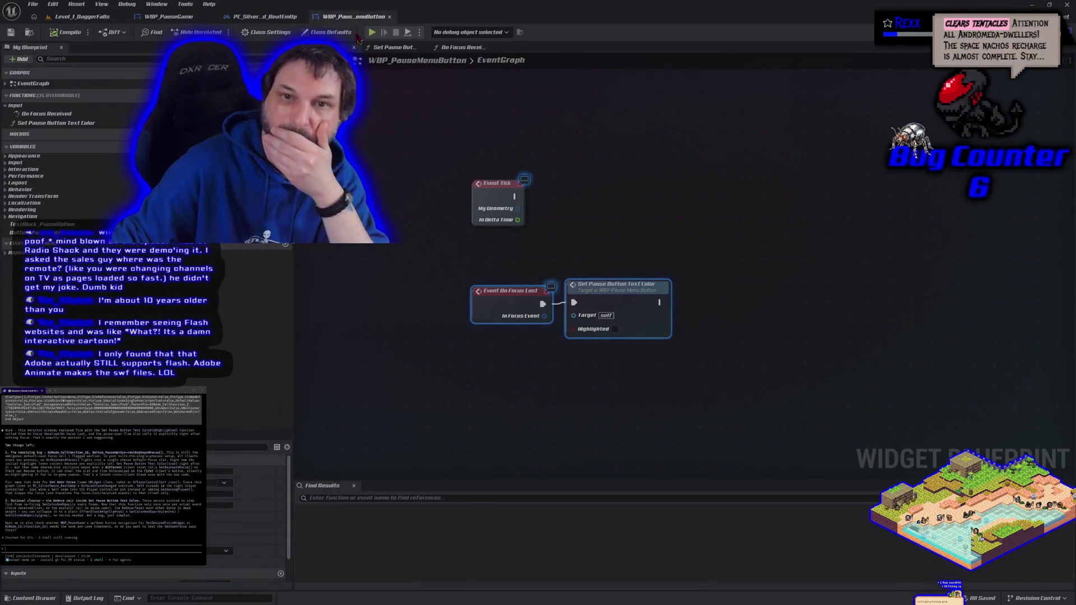
{"action": "left_click", "coordinate": [275, 20]}
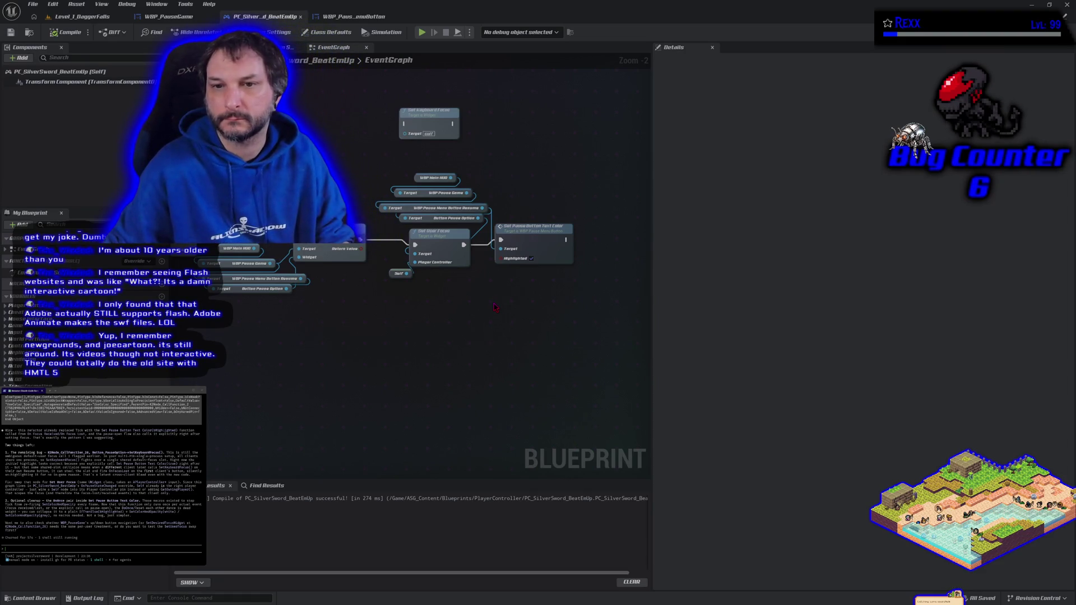
{"action": "left_click", "coordinate": [483, 219]}
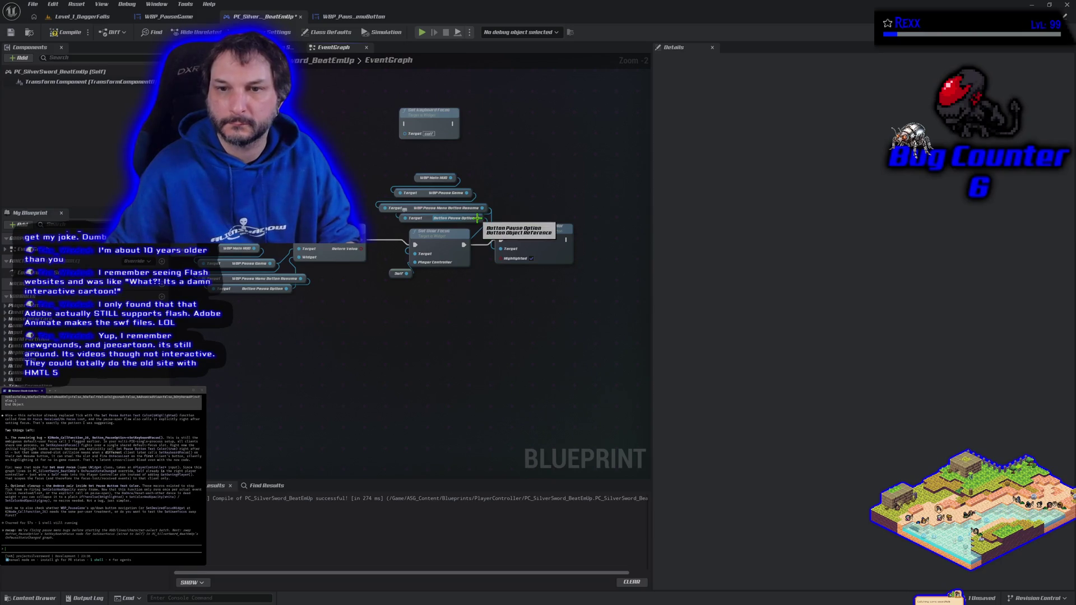
{"action": "left_click", "coordinate": [485, 209], "text": "alt"}
{"action": "mouse_move", "coordinate": [486, 210]}
{"action": "left_mouse_down"}
{"action": "mouse_move", "coordinate": [476, 233]}
{"action": "mouse_move", "coordinate": [408, 247]}
{"action": "mouse_move", "coordinate": [414, 253]}
{"action": "left_mouse_up"}
Compile and save the player controller, then launch a Standalone Game preview.
{"action": "left_click", "coordinate": [66, 32]}
{"action": "left_click", "coordinate": [10, 31]}
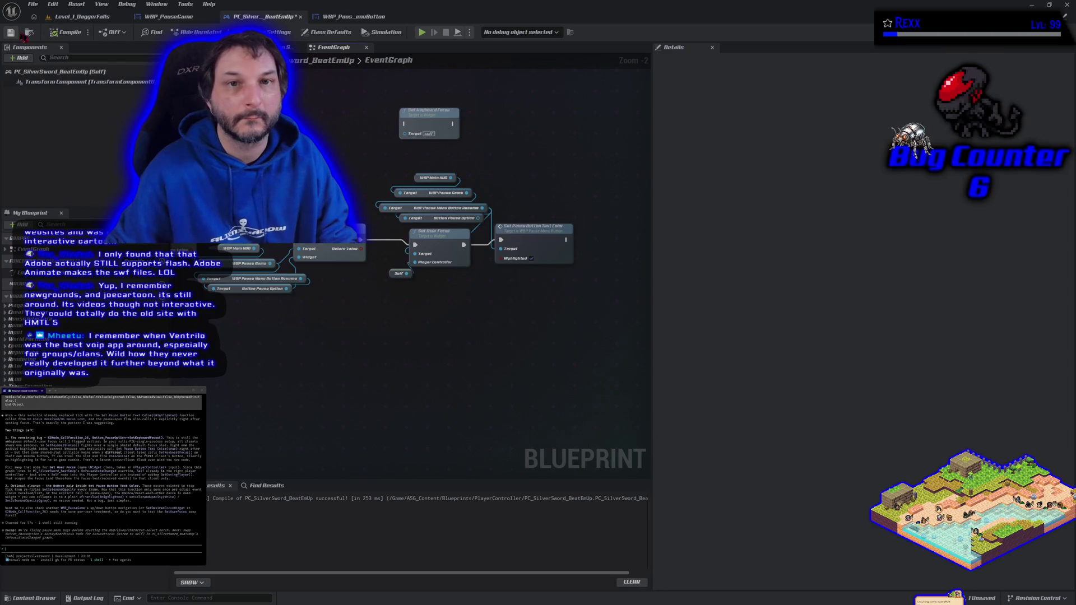
{"action": "left_click", "coordinate": [422, 32]}
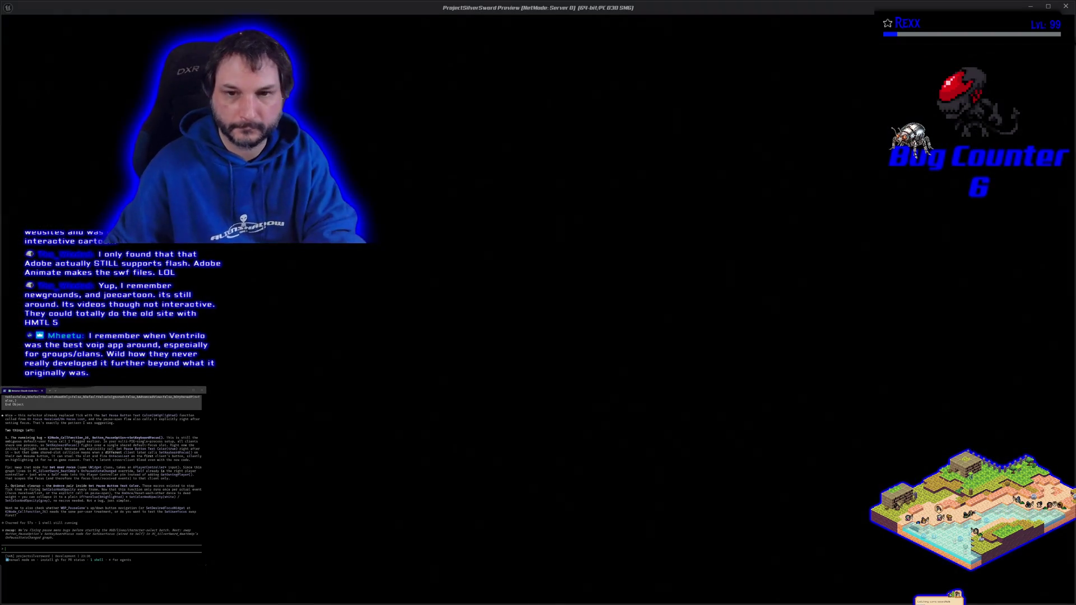
Show the Paused menu with Escape in the preview, close the preview, and switch to WBP_PauseMenuButton.
{"action": "key", "text": "Escape"}
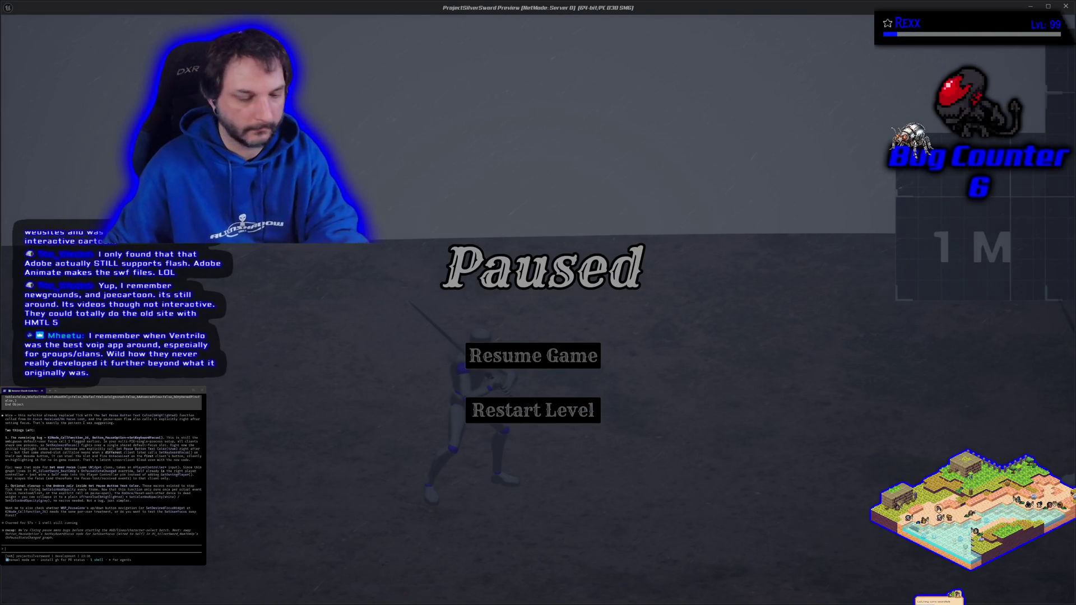
{"action": "key", "text": "Escape"}
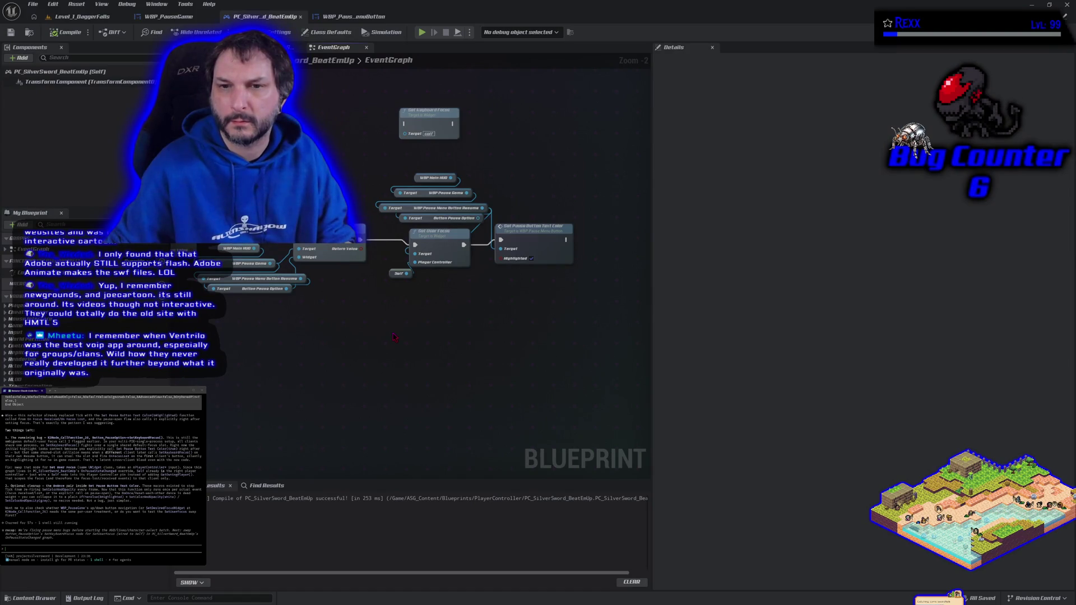
{"action": "left_click", "coordinate": [333, 17]}
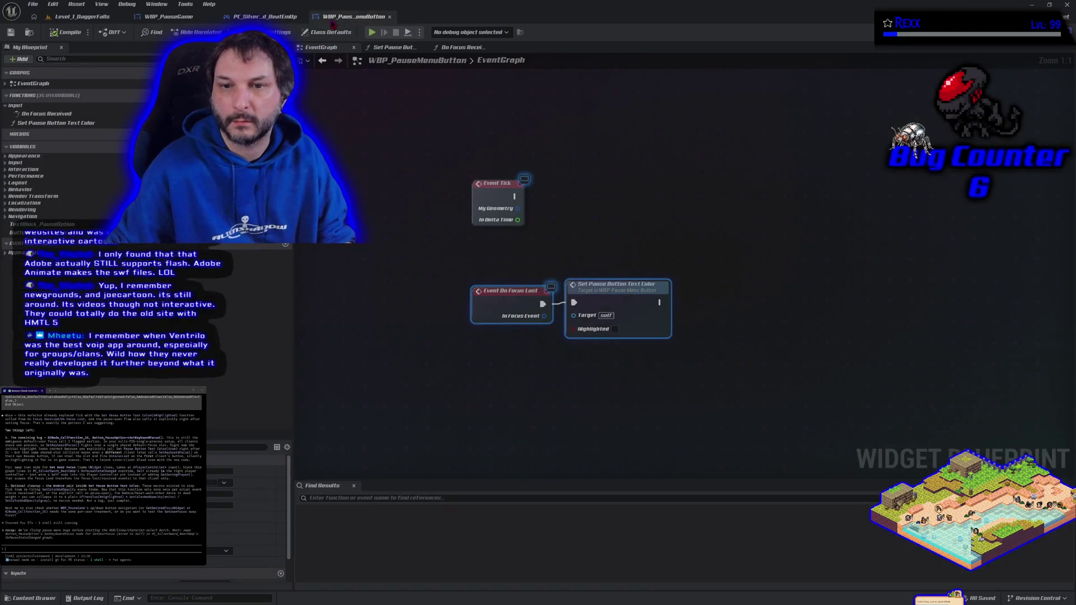
Delete the Event On Focus Lost and Set Pause Button Text Color nodes from the widget graph.
{"action": "left_click", "coordinate": [550, 378]}
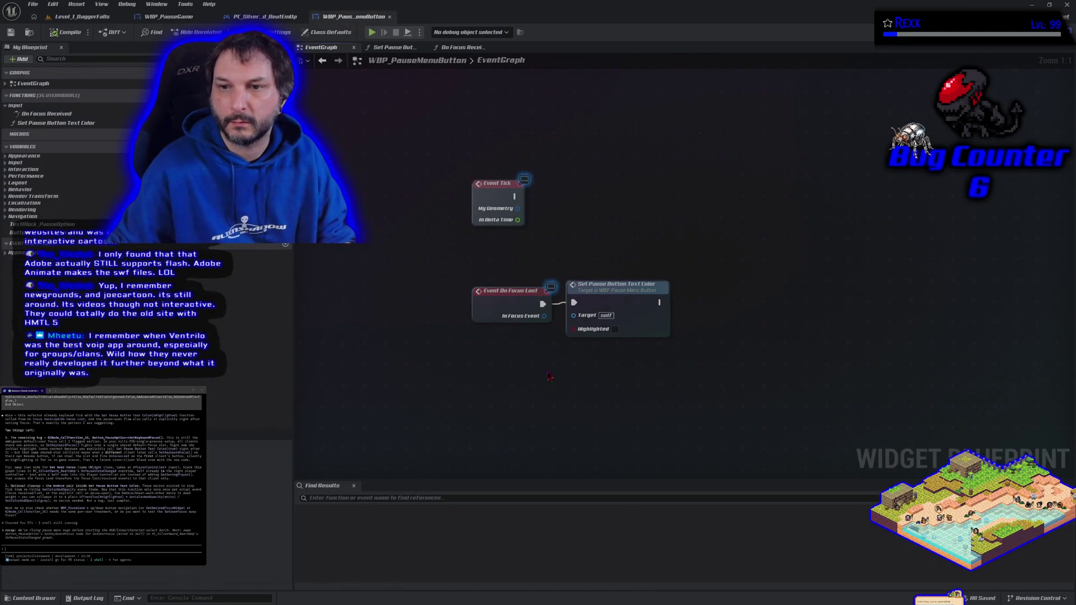
{"action": "left_click", "coordinate": [543, 304], "text": "alt"}
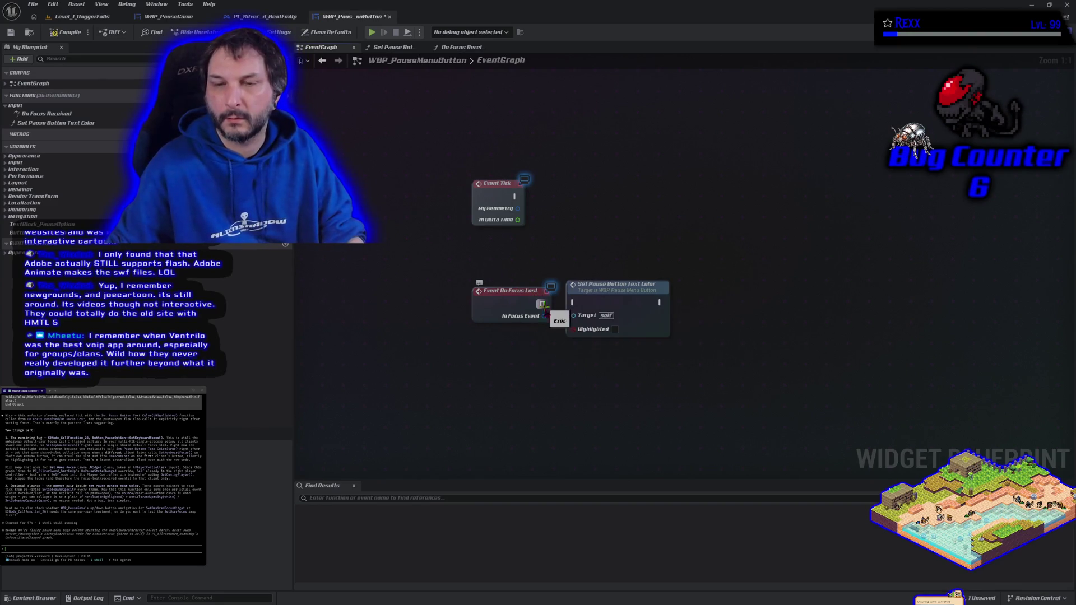
{"action": "mouse_move", "coordinate": [482, 248]}
{"action": "left_mouse_down"}
{"action": "mouse_move", "coordinate": [508, 277]}
{"action": "mouse_move", "coordinate": [664, 339]}
{"action": "left_mouse_up"}
{"action": "left_click", "coordinate": [607, 300]}
{"action": "left_click", "coordinate": [576, 363]}
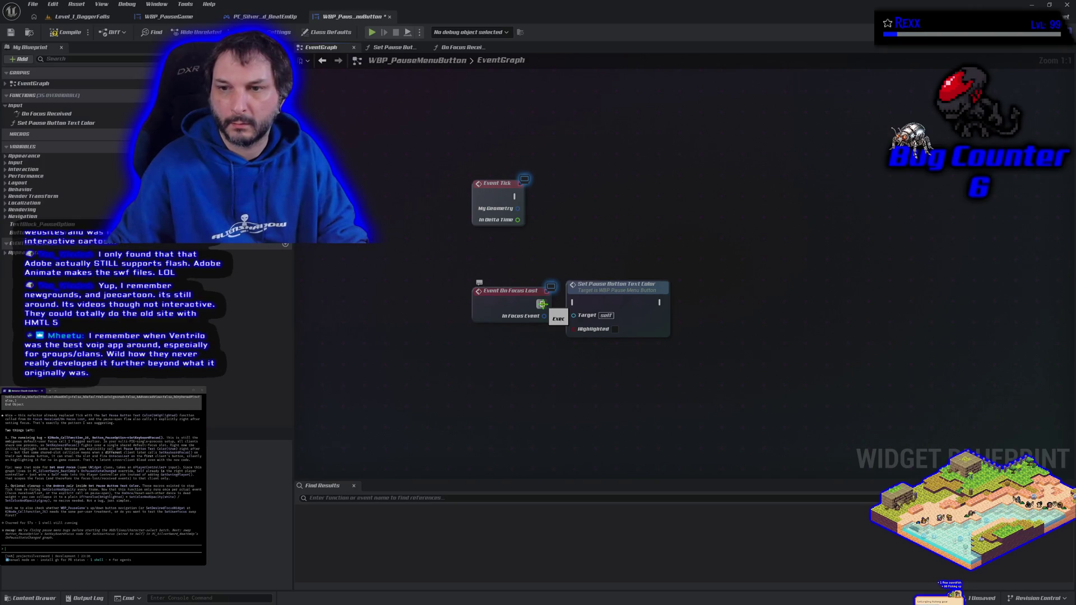
{"action": "left_click", "coordinate": [503, 302]}
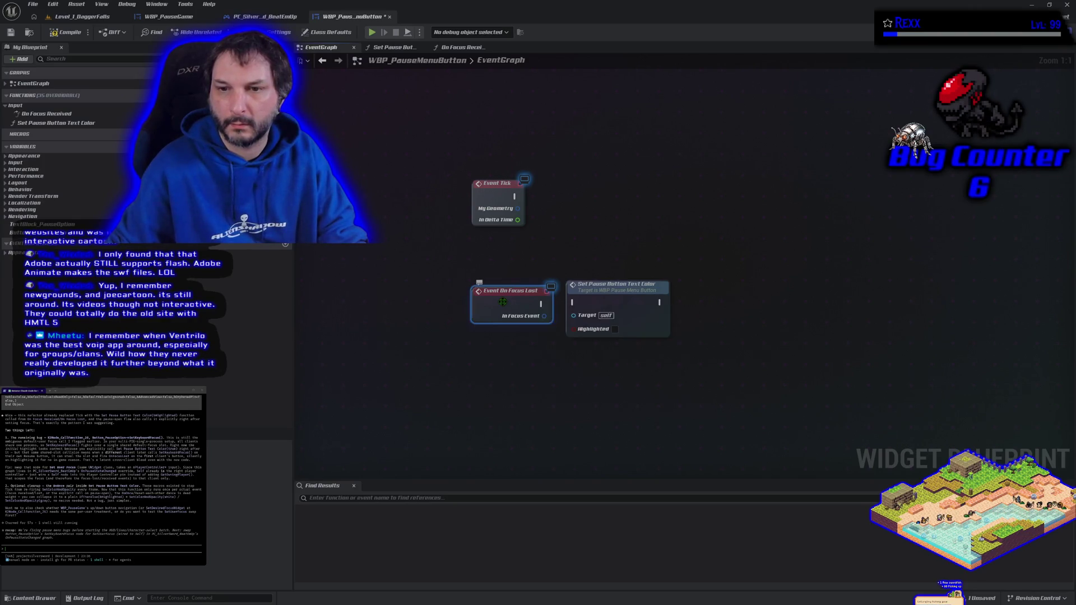
{"action": "key", "text": "Delete"}
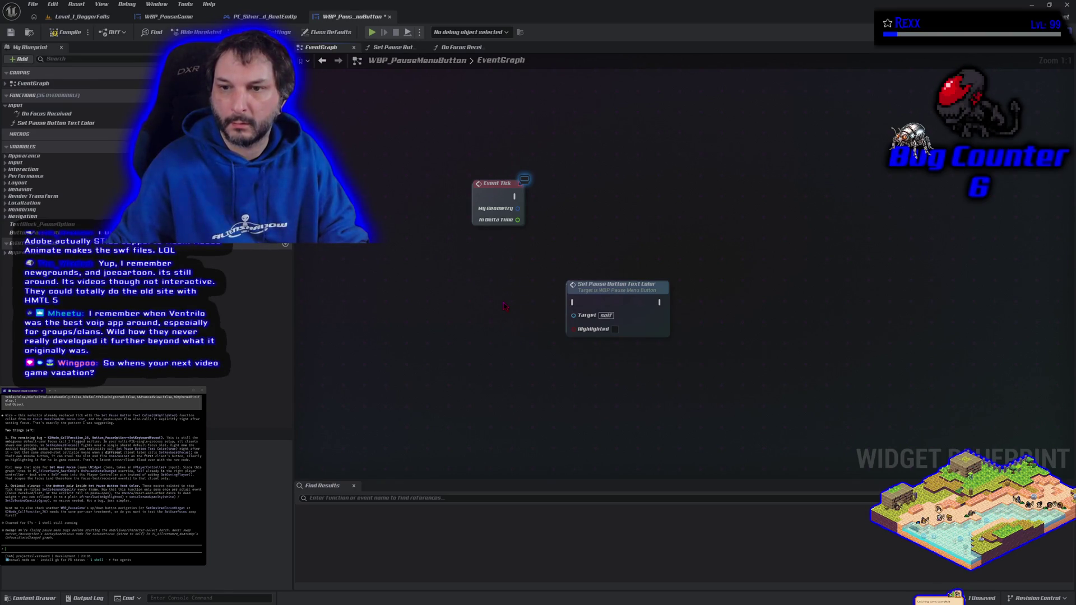
{"action": "left_click", "coordinate": [599, 333]}
{"action": "key", "text": "Delete"}
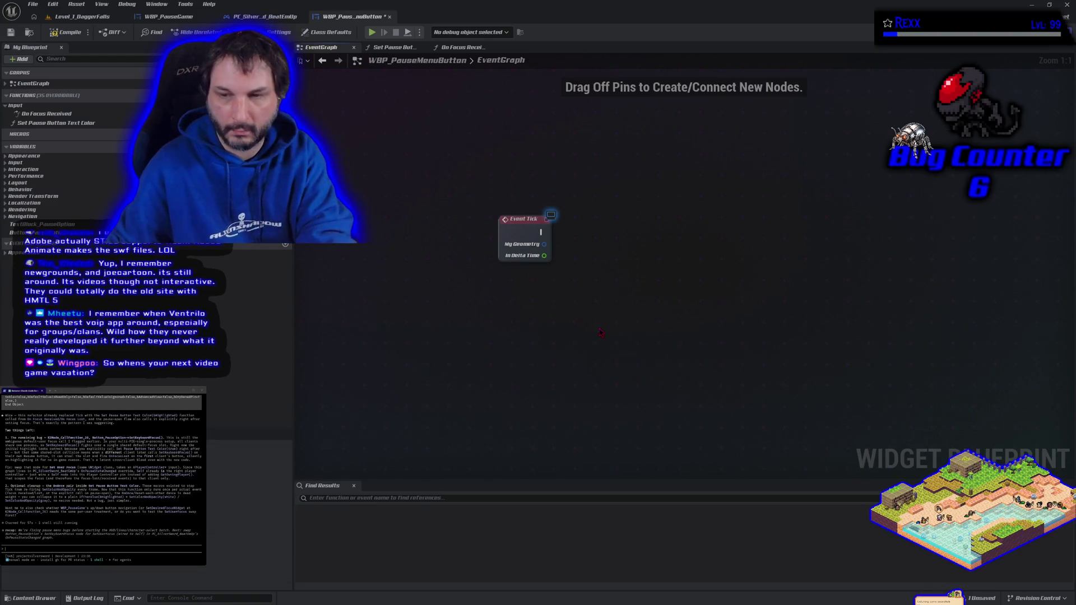
Save the pause button widget, inspect the level around the steps and flag, and return to the player controller.
{"action": "left_click", "coordinate": [17, 35]}
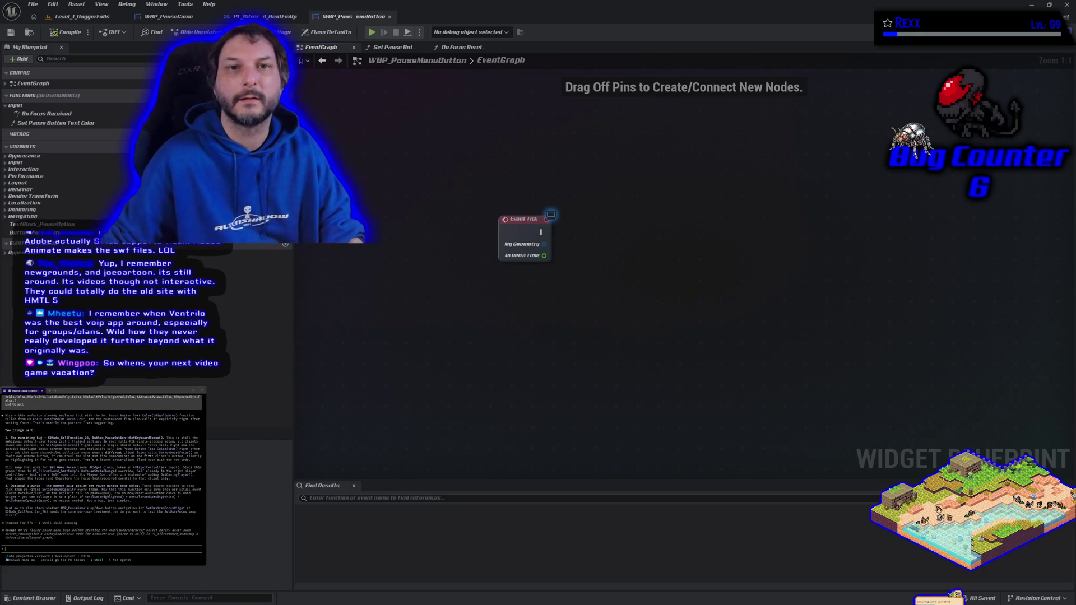
{"action": "left_click", "coordinate": [80, 17]}
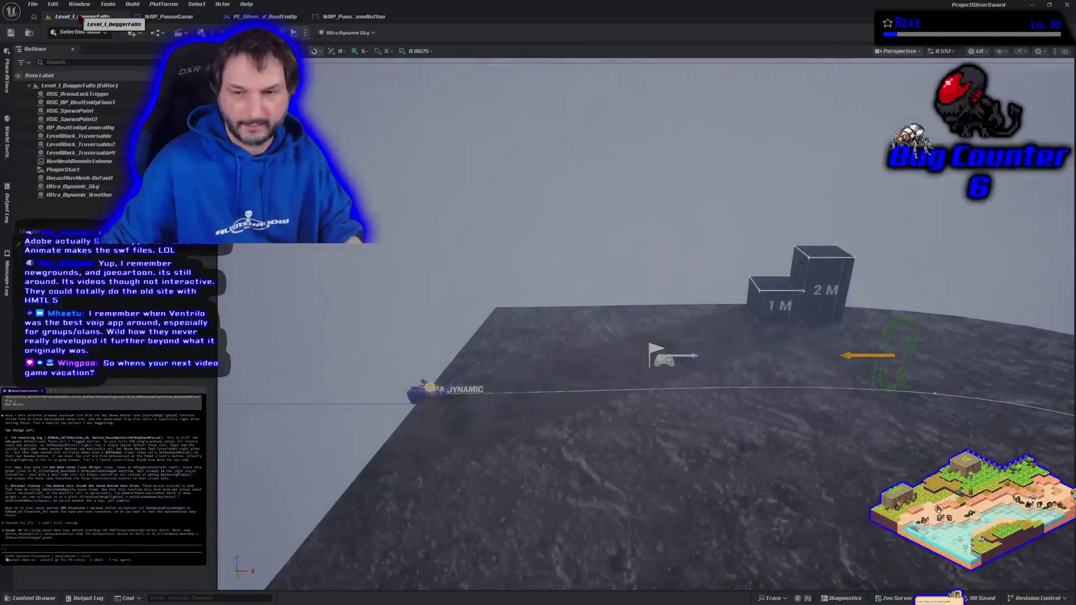
{"action": "mouse_move", "coordinate": [613, 414]}
{"action": "left_mouse_down"}
{"action": "mouse_move", "coordinate": [684, 387]}
{"action": "mouse_move", "coordinate": [704, 247]}
{"action": "left_mouse_up"}
{"action": "left_click", "coordinate": [265, 16]}
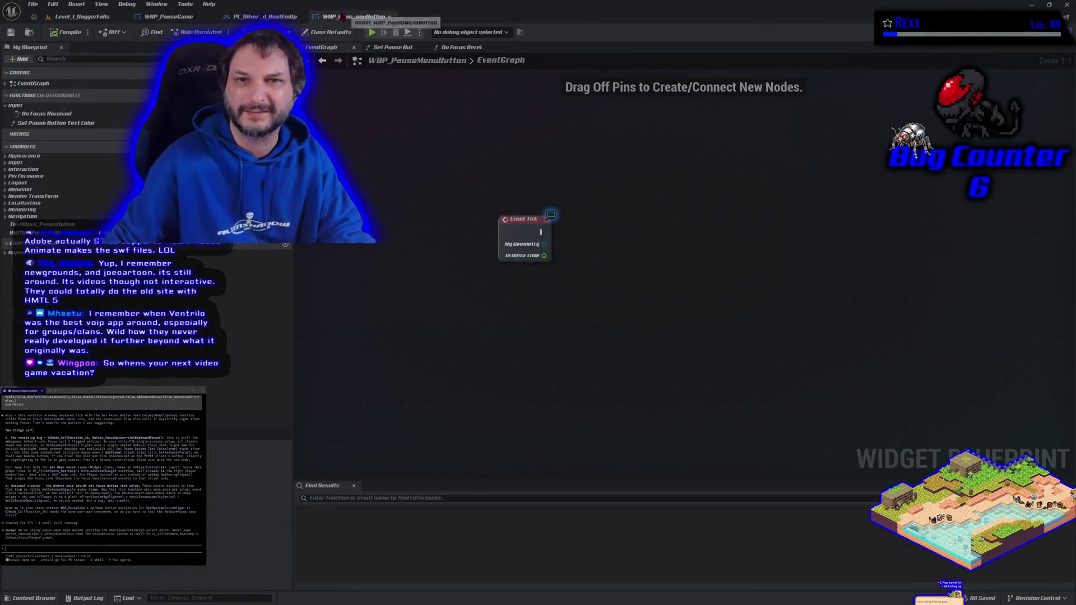
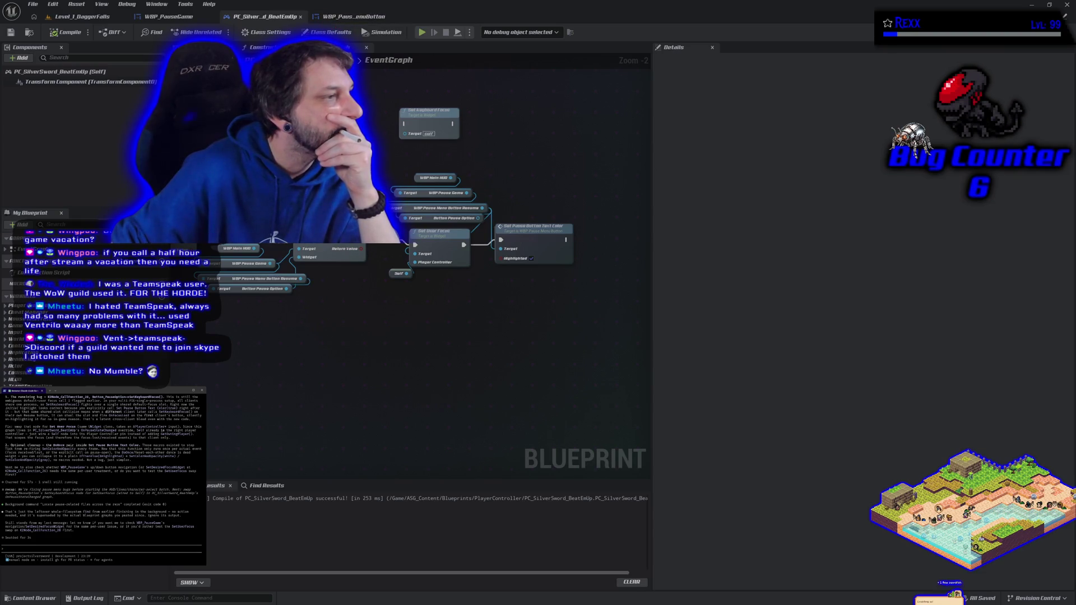
Pan and zoom out the PC_SilverSword_BeatEmUp event graph to review its nodes, then clear the selection.
{"action": "left_click_drag", "start_coordinate": [361, 349], "coordinate": [469, 368]}
{"action": "scroll", "coordinate": [468, 367], "scroll_direction": "down", "scroll_amount": 2}
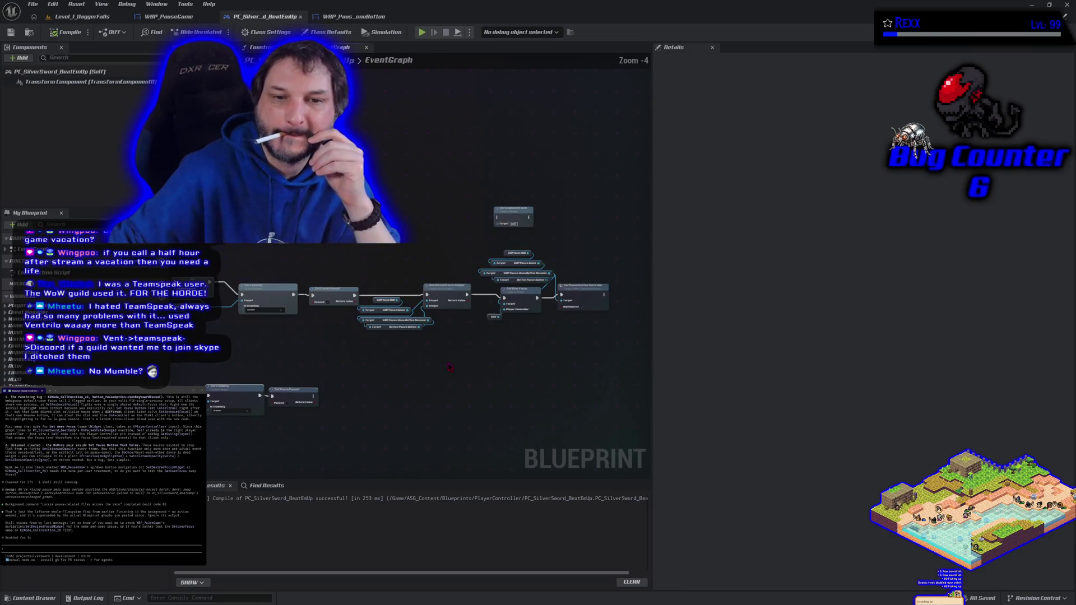
{"action": "mouse_move", "coordinate": [317, 334]}
{"action": "left_mouse_down"}
{"action": "mouse_move", "coordinate": [369, 319]}
{"action": "mouse_move", "coordinate": [354, 317]}
{"action": "left_mouse_up"}
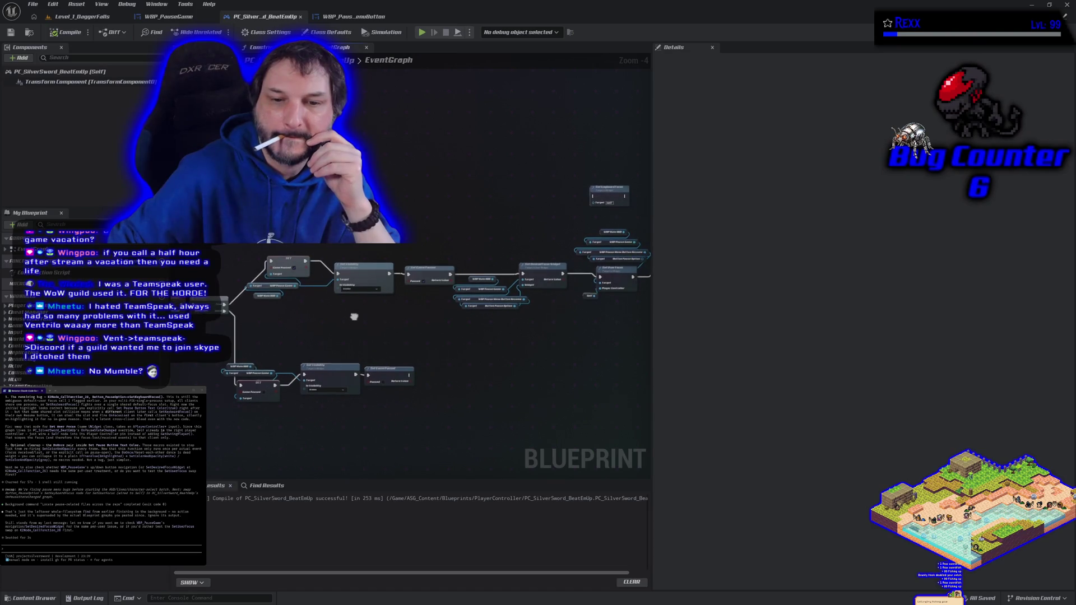
{"action": "scroll", "coordinate": [290, 214], "scroll_direction": "down", "scroll_amount": 3}
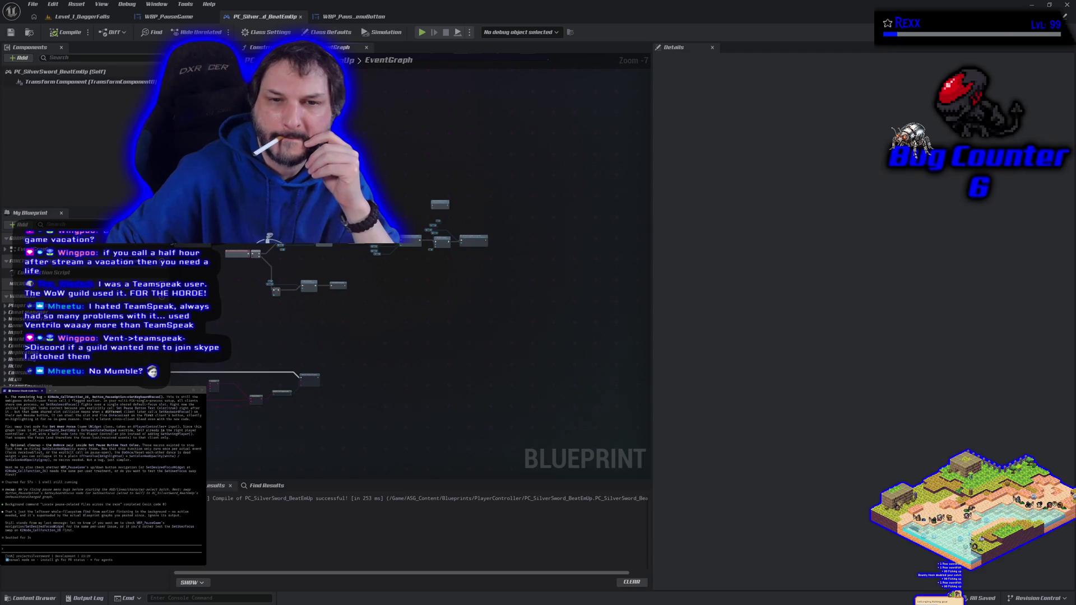
{"action": "left_click", "coordinate": [445, 205]}
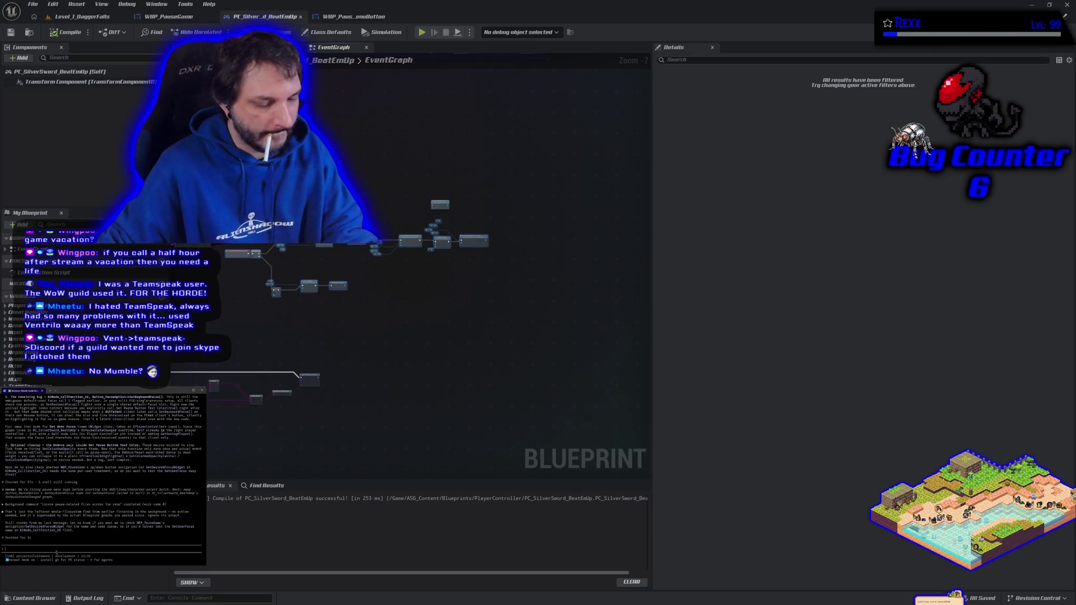
Paste the notes into the side terminal and submit them.
{"action": "key", "text": "ctrl+v"}
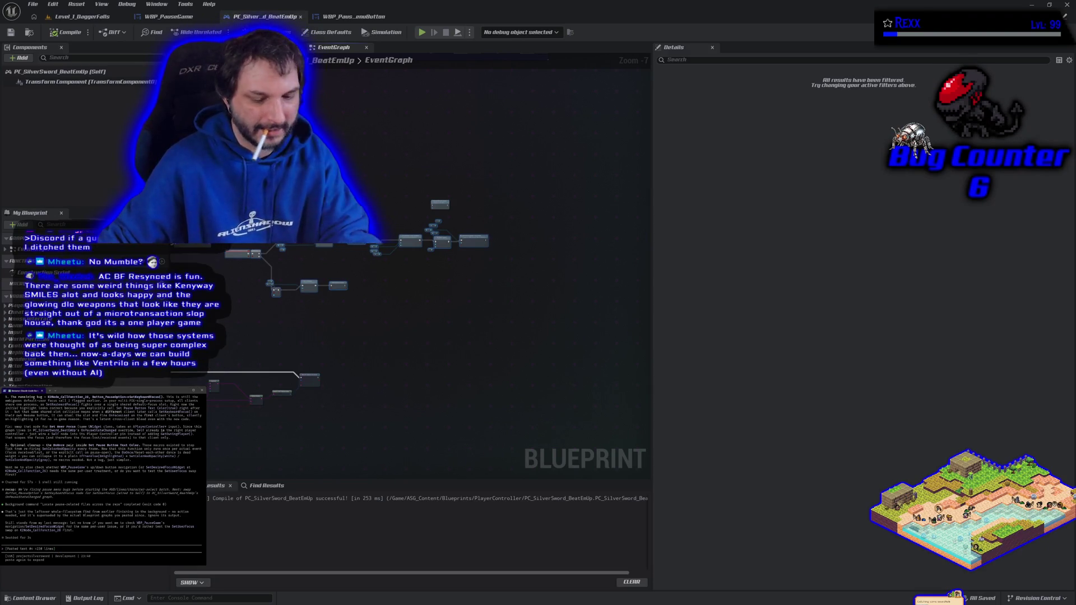
{"action": "key", "text": "Return"}
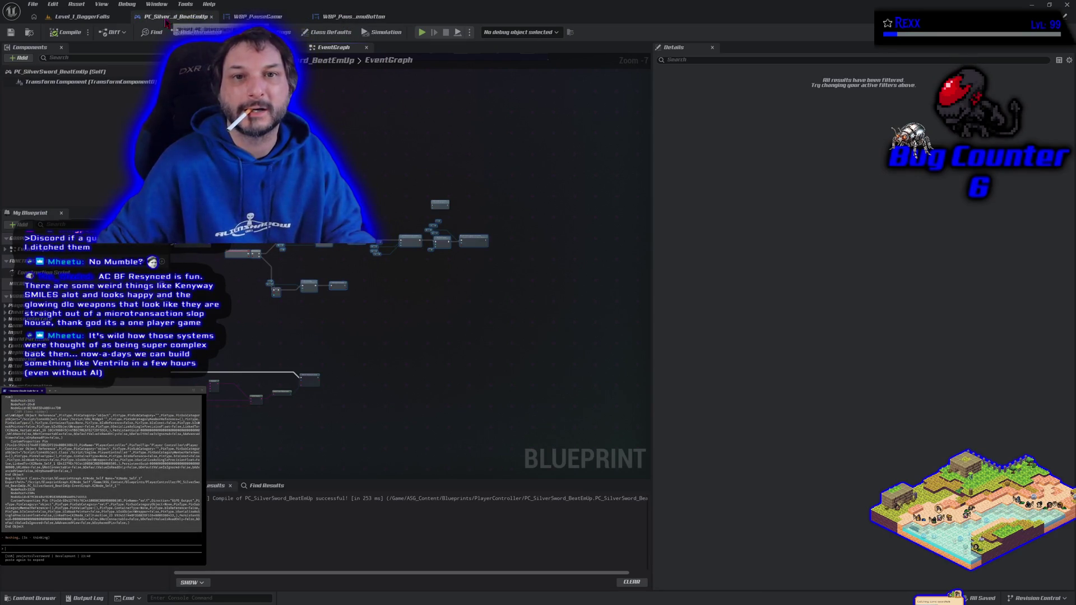
{"action": "left_click", "coordinate": [167, 17]}
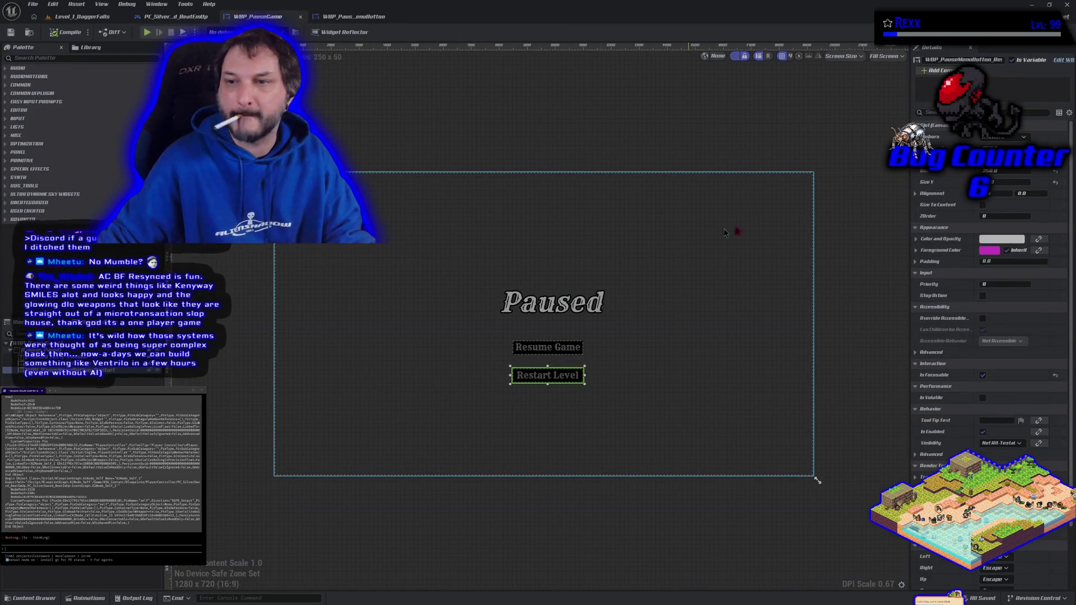
Add an On Focus Lost event override to the WBP_PauseGame graph.
{"action": "left_click", "coordinate": [1060, 16]}
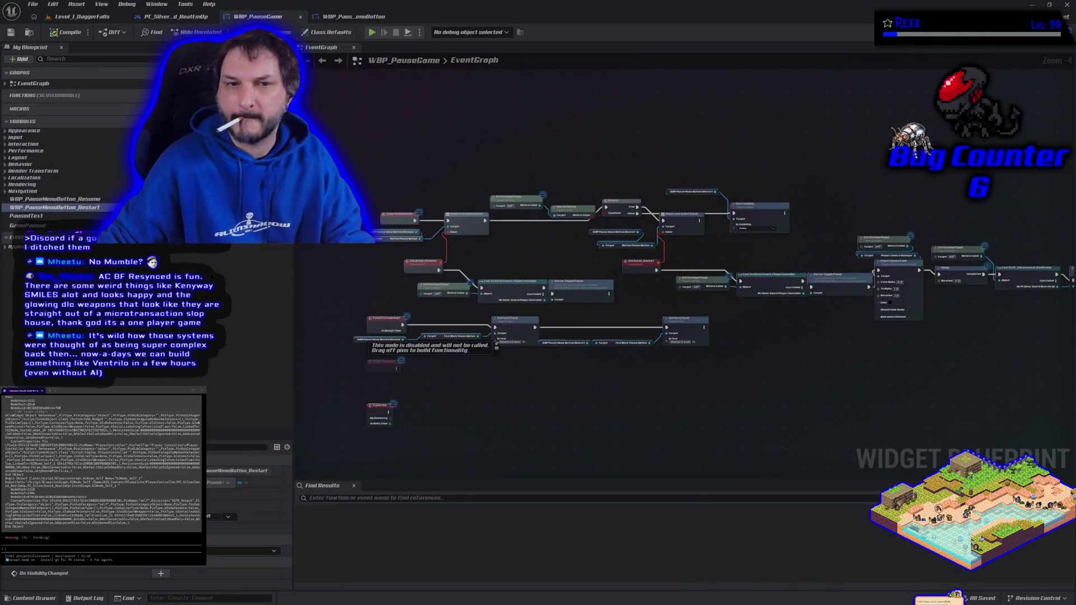
{"action": "left_click", "coordinate": [269, 95]}
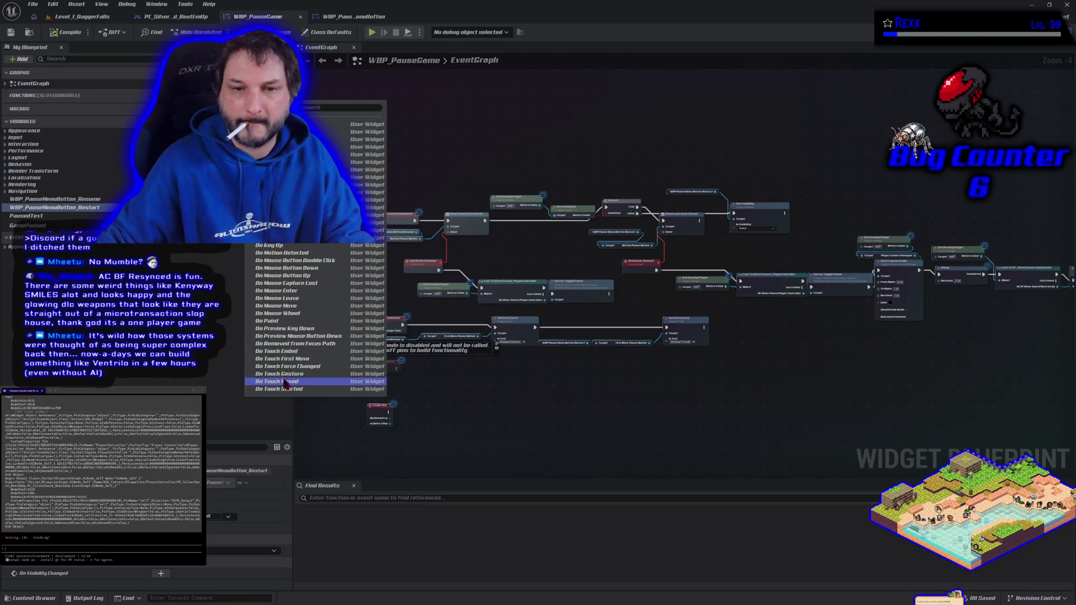
{"action": "left_click", "coordinate": [285, 298]}
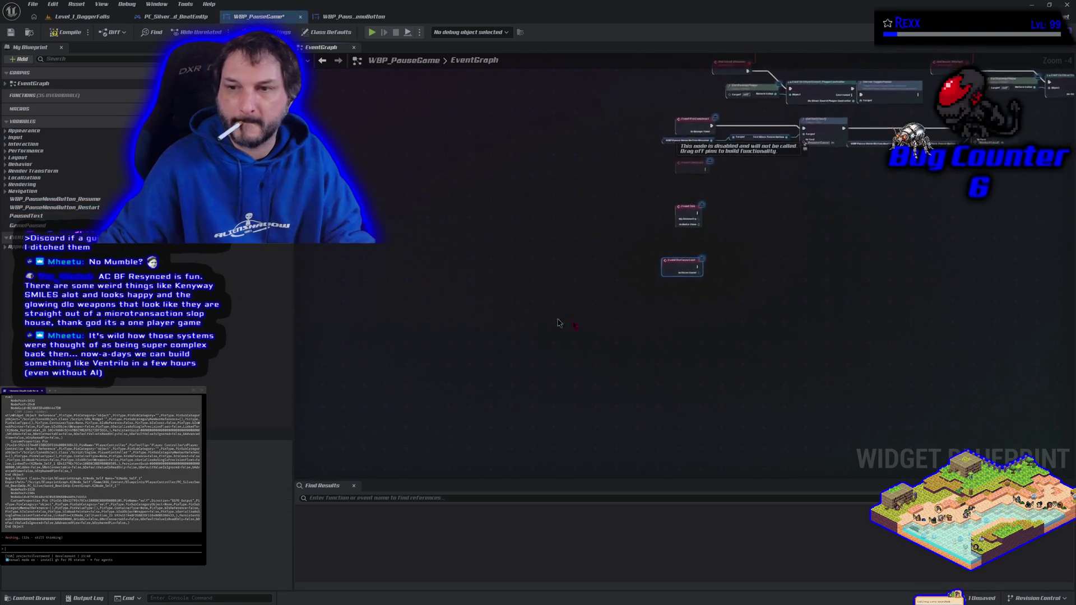
{"action": "mouse_move", "coordinate": [558, 324]}
{"action": "left_mouse_down"}
{"action": "mouse_move", "coordinate": [432, 355]}
{"action": "mouse_move", "coordinate": [518, 354]}
{"action": "mouse_move", "coordinate": [490, 382]}
{"action": "left_mouse_up"}
{"action": "scroll", "coordinate": [519, 354], "scroll_direction": "up", "scroll_amount": 1}
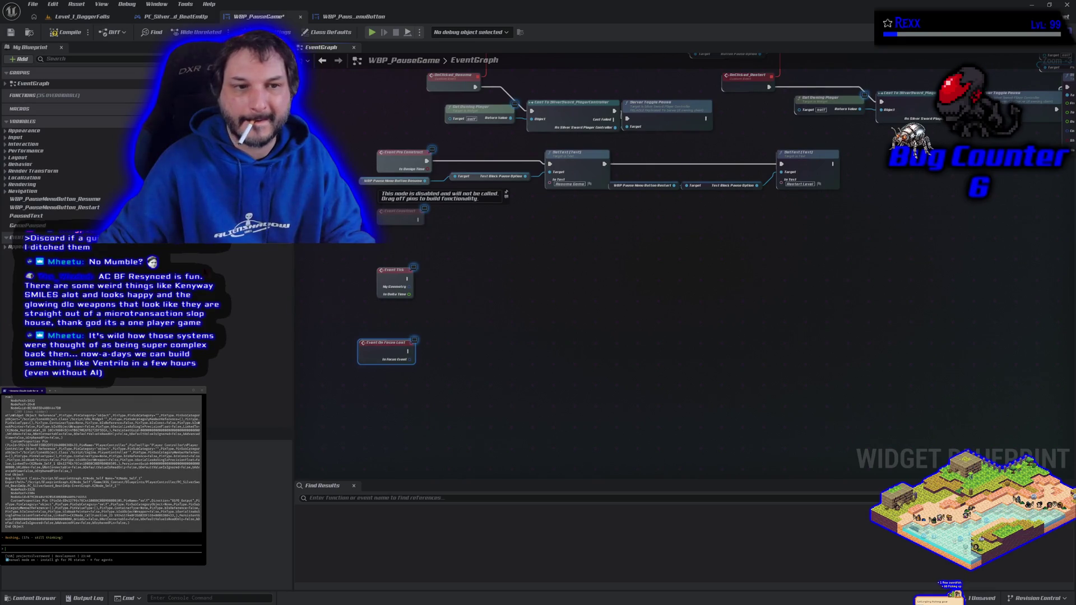
Place getters for WBP_PauseMenuButton_Resume and WBP_PauseMenuButton_Restart below the On Focus Lost event.
{"action": "left_click", "coordinate": [56, 200]}
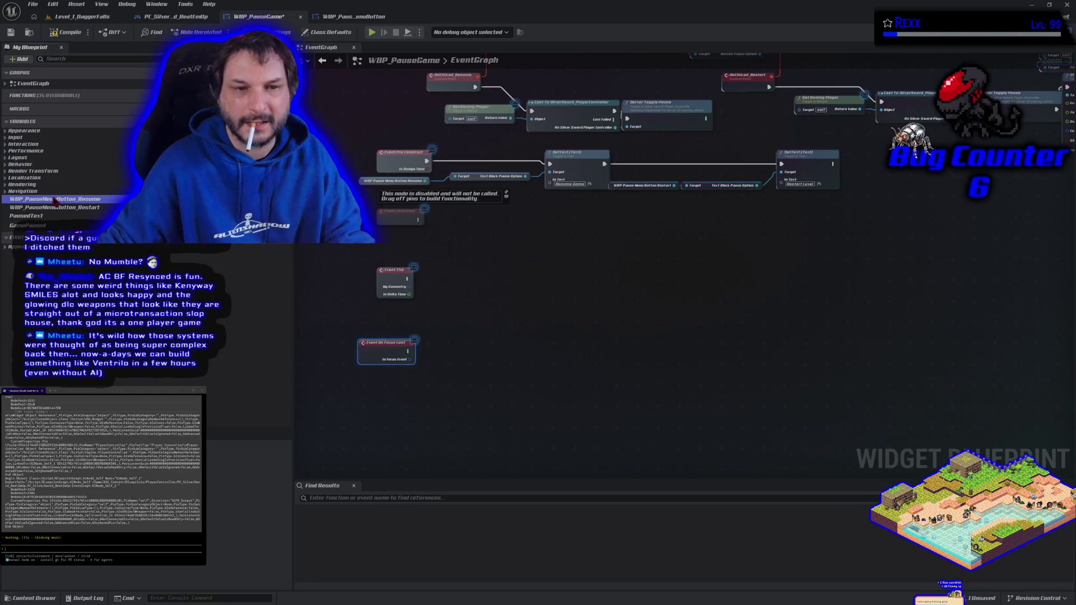
{"action": "left_click", "coordinate": [409, 395]}
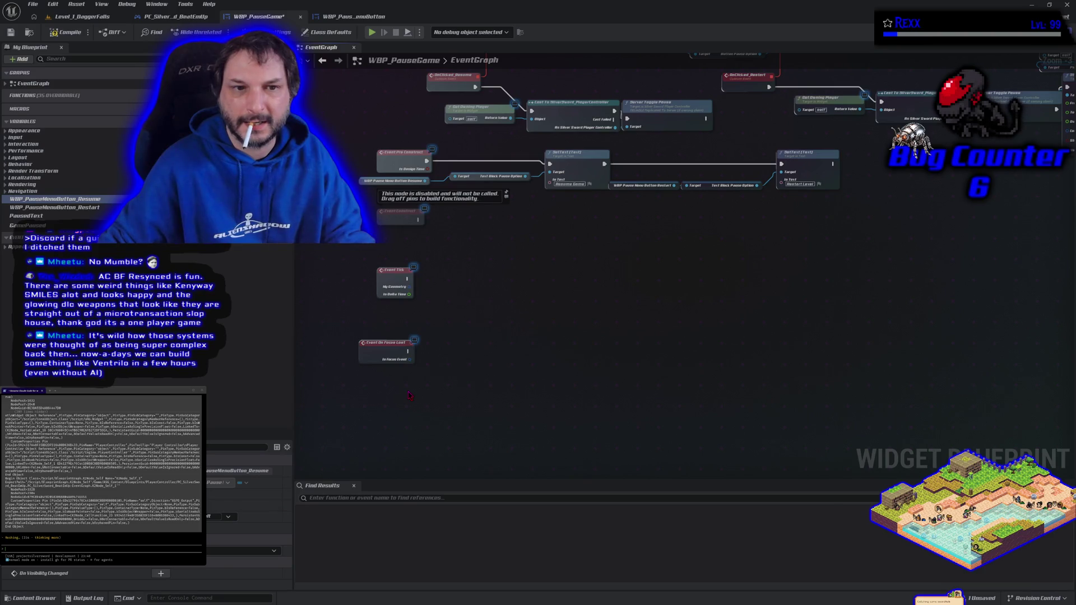
{"action": "left_click_drag", "start_coordinate": [409, 396], "coordinate": [425, 383]}
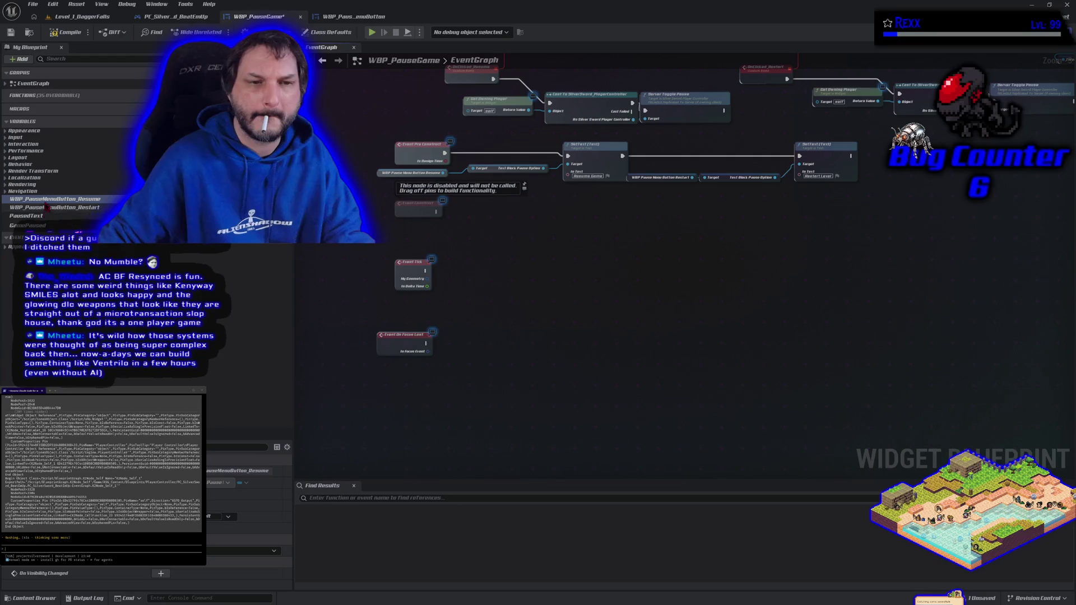
{"action": "left_click_drag", "start_coordinate": [51, 198], "coordinate": [390, 362]}
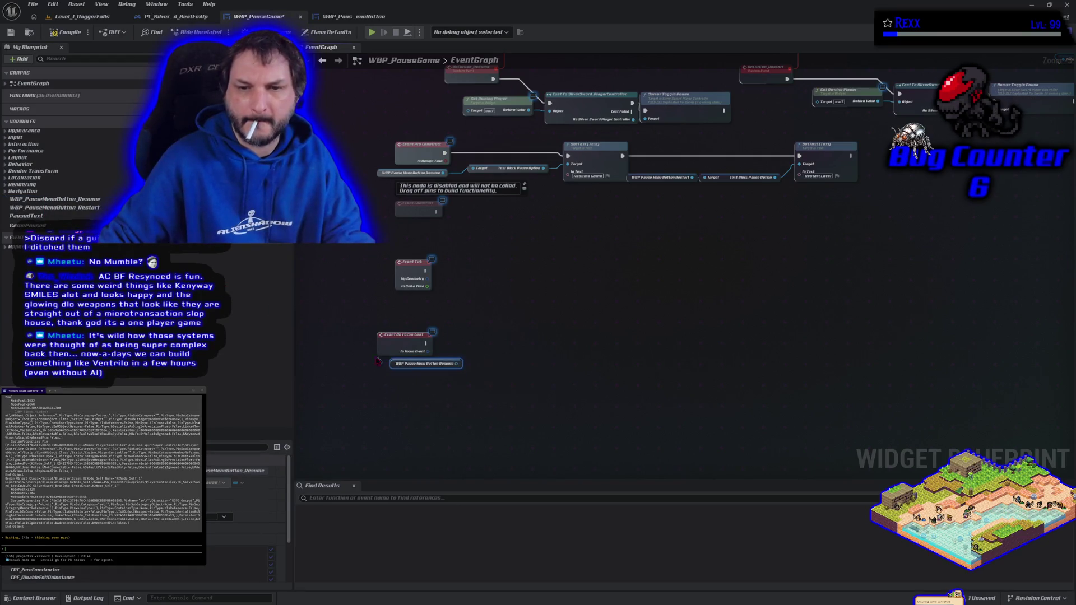
{"action": "mouse_move", "coordinate": [67, 208]}
{"action": "left_mouse_down"}
{"action": "mouse_move", "coordinate": [395, 417]}
{"action": "mouse_move", "coordinate": [394, 375]}
{"action": "left_mouse_up"}
{"action": "scroll", "coordinate": [419, 407], "scroll_direction": "up", "scroll_amount": 3}
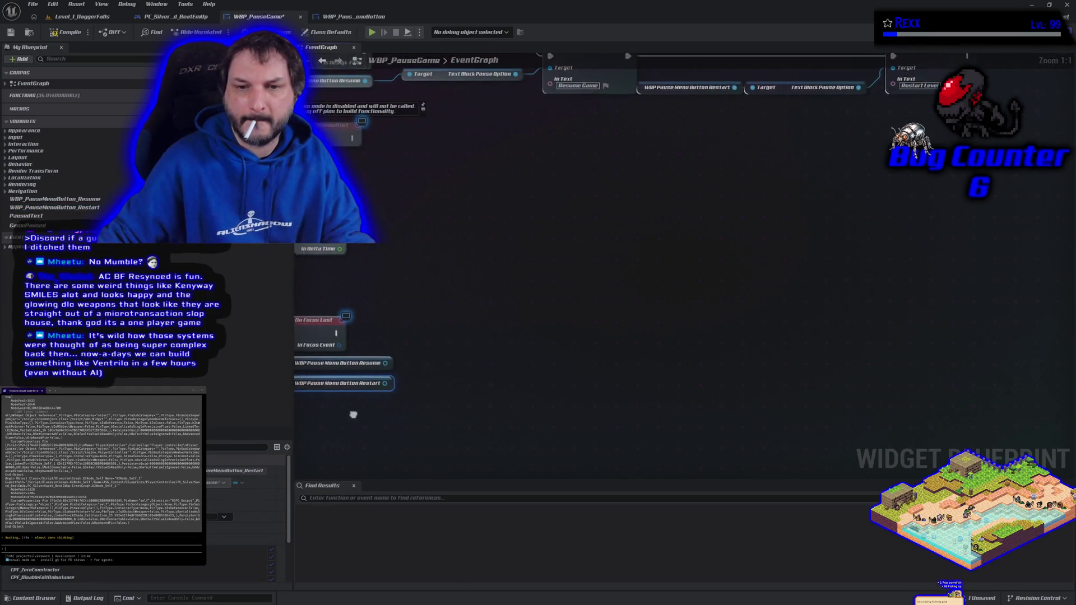
{"action": "right_click", "coordinate": [468, 332]}
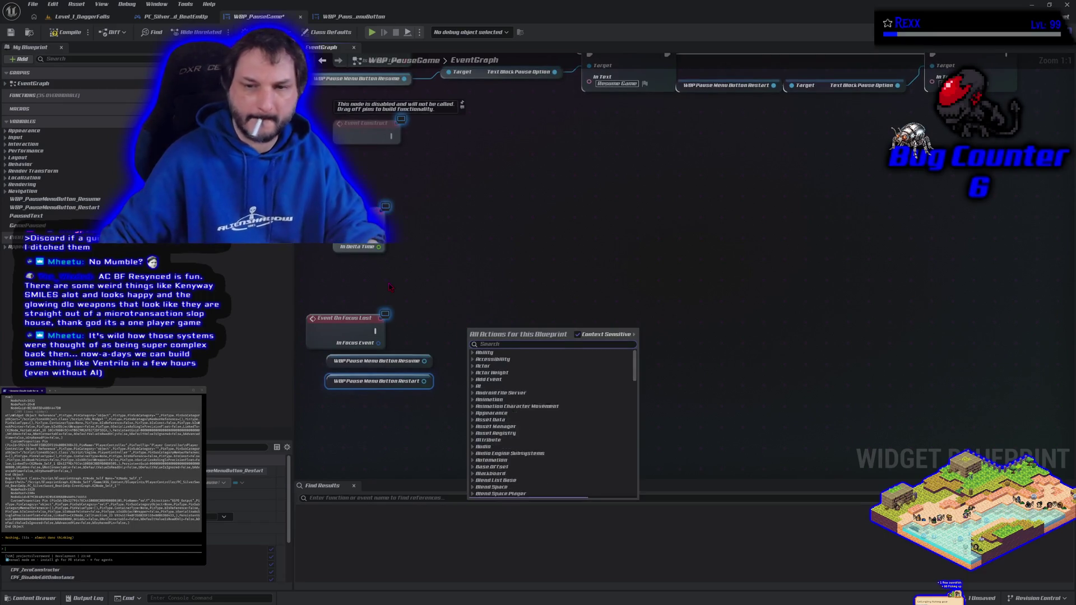
Add a Has Any User Focus node fed by the button reference, with a Branch on its result.
{"action": "type", "text": "has focus"}
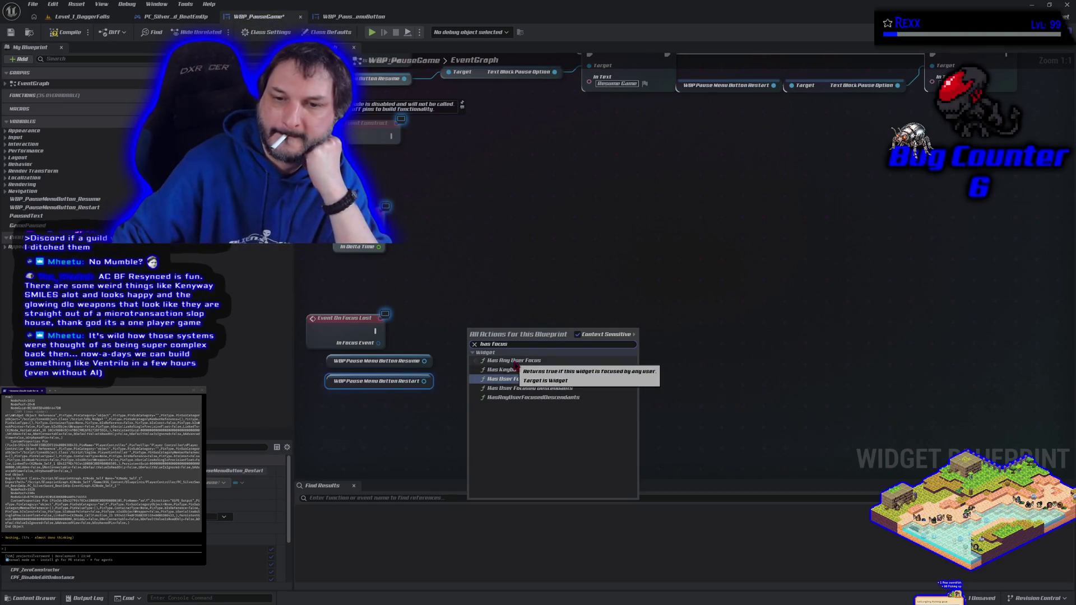
{"action": "left_click", "coordinate": [514, 362]}
{"action": "mouse_move", "coordinate": [424, 361]}
{"action": "left_mouse_down"}
{"action": "mouse_move", "coordinate": [493, 369]}
{"action": "mouse_move", "coordinate": [475, 348]}
{"action": "left_mouse_up"}
{"action": "mouse_move", "coordinate": [425, 382]}
{"action": "left_mouse_down"}
{"action": "mouse_move", "coordinate": [476, 349]}
{"action": "mouse_move", "coordinate": [430, 363]}
{"action": "mouse_move", "coordinate": [474, 353]}
{"action": "left_mouse_up"}
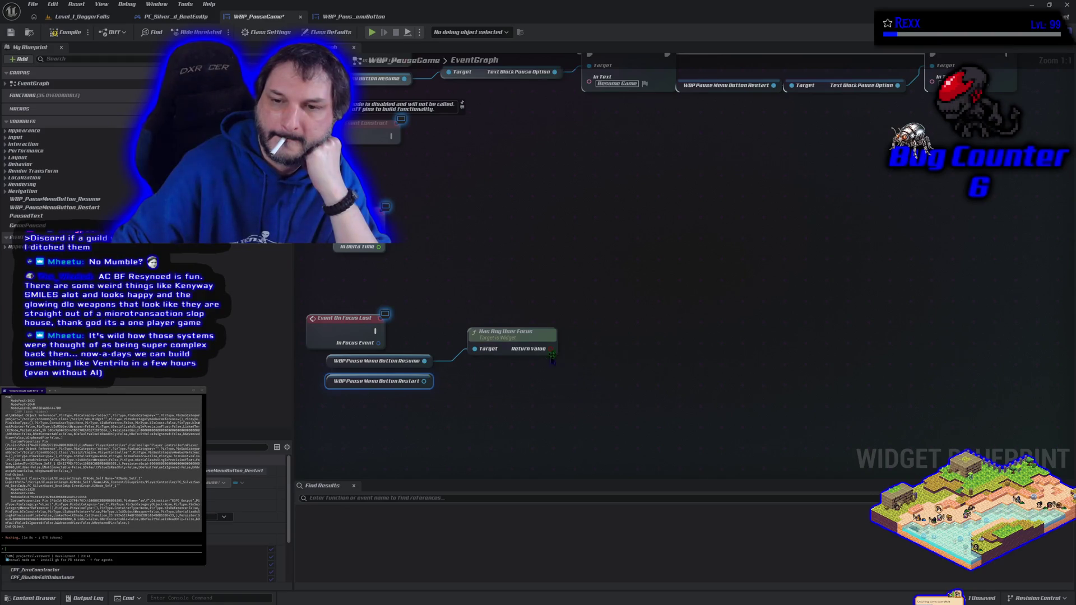
{"action": "left_click", "coordinate": [651, 284]}
{"action": "mouse_move", "coordinate": [551, 349]}
{"action": "left_mouse_down"}
{"action": "mouse_move", "coordinate": [663, 307]}
{"action": "mouse_move", "coordinate": [642, 323]}
{"action": "left_mouse_up"}
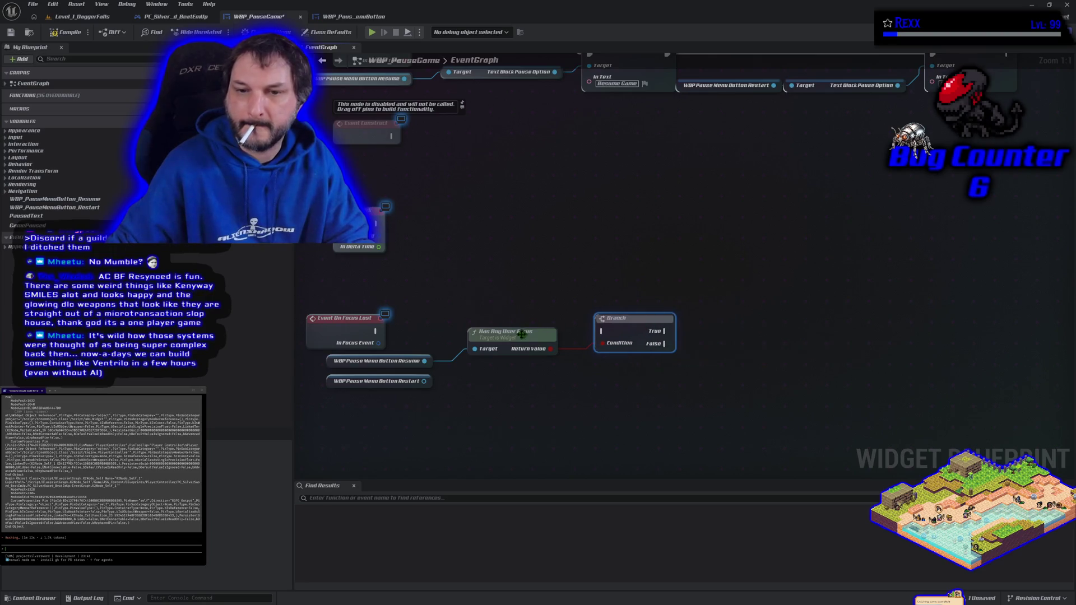
Call Set Pause Button Text Color on the Resume button from the Branch True path, triggered by On Focus Lost.
{"action": "left_click_drag", "start_coordinate": [427, 361], "coordinate": [700, 360]}
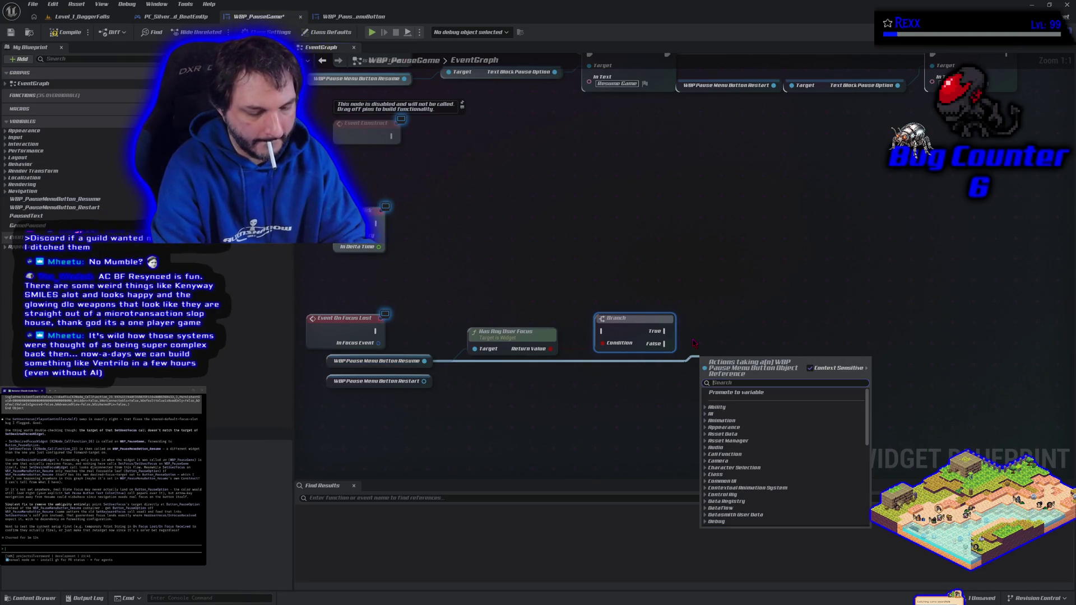
{"action": "type", "text": "set"}
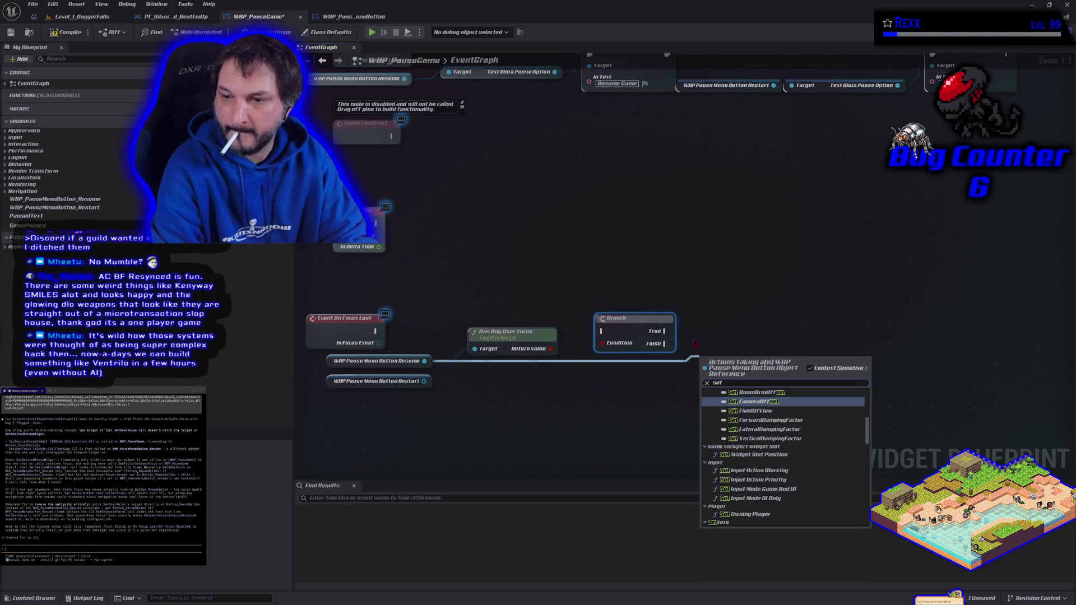
{"action": "type", "text": " color"}
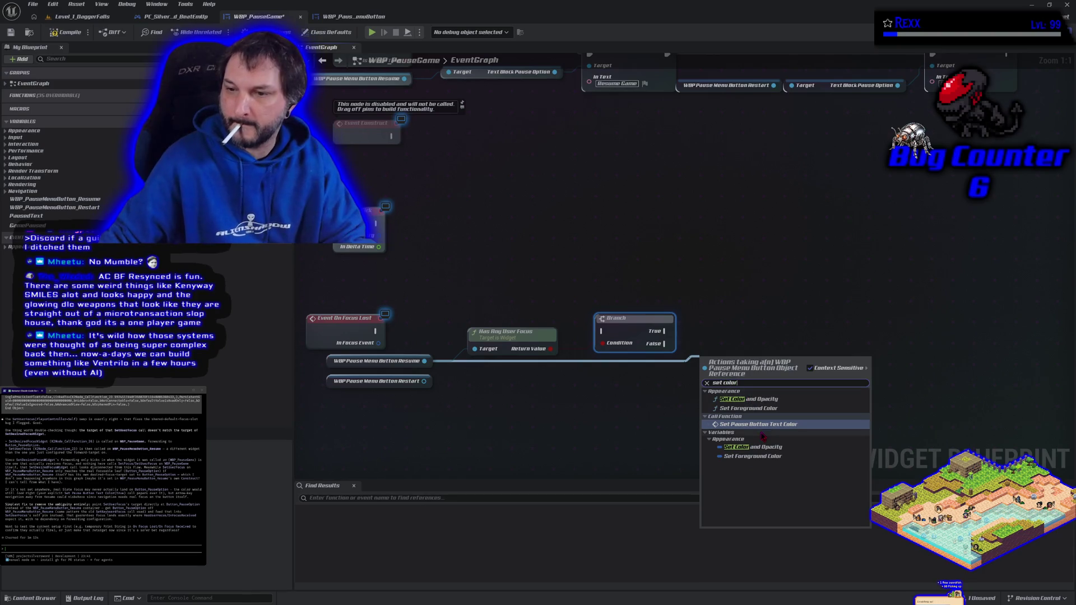
{"action": "left_click", "coordinate": [756, 424]}
{"action": "left_click_drag", "start_coordinate": [752, 388], "coordinate": [769, 327]}
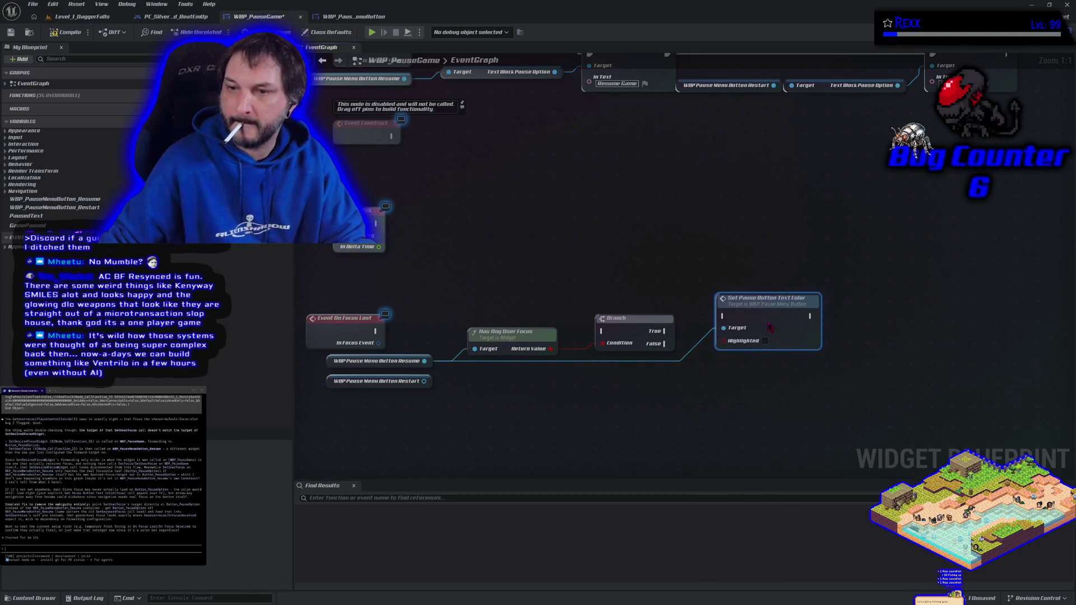
{"action": "mouse_move", "coordinate": [663, 331]}
{"action": "left_mouse_down"}
{"action": "mouse_move", "coordinate": [724, 316]}
{"action": "mouse_move", "coordinate": [425, 361]}
{"action": "left_mouse_up"}
{"action": "left_click_drag", "start_coordinate": [378, 332], "coordinate": [602, 332]}
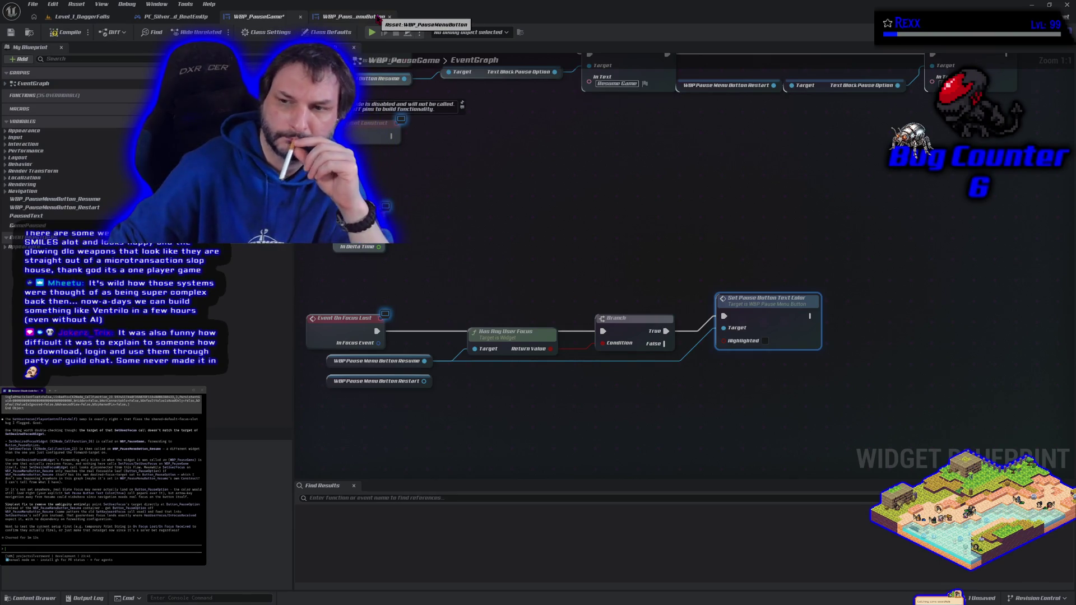
{"action": "left_click_drag", "start_coordinate": [451, 296], "coordinate": [481, 205]}
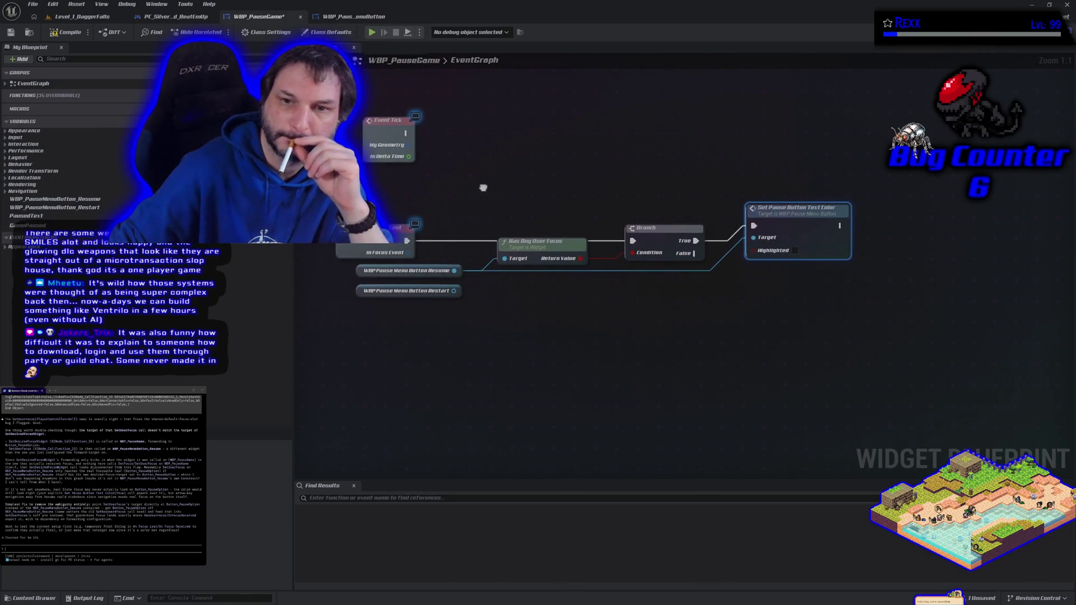
{"action": "left_click", "coordinate": [425, 337]}
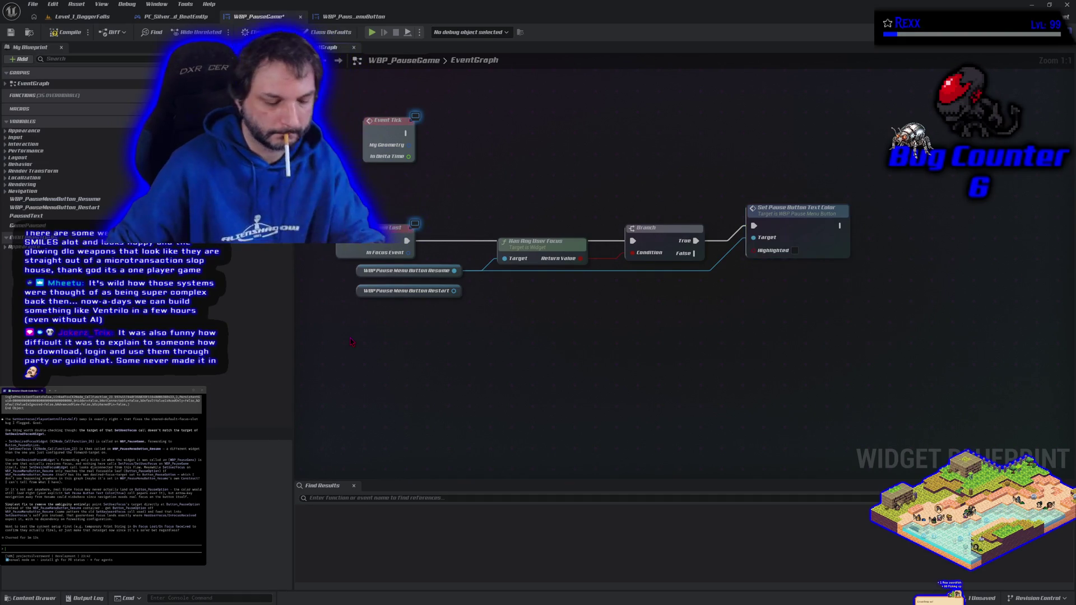
{"action": "mouse_move", "coordinate": [350, 336]}
{"action": "left_mouse_down"}
{"action": "mouse_move", "coordinate": [583, 230]}
{"action": "mouse_move", "coordinate": [843, 182]}
{"action": "mouse_move", "coordinate": [825, 211]}
{"action": "left_mouse_up"}
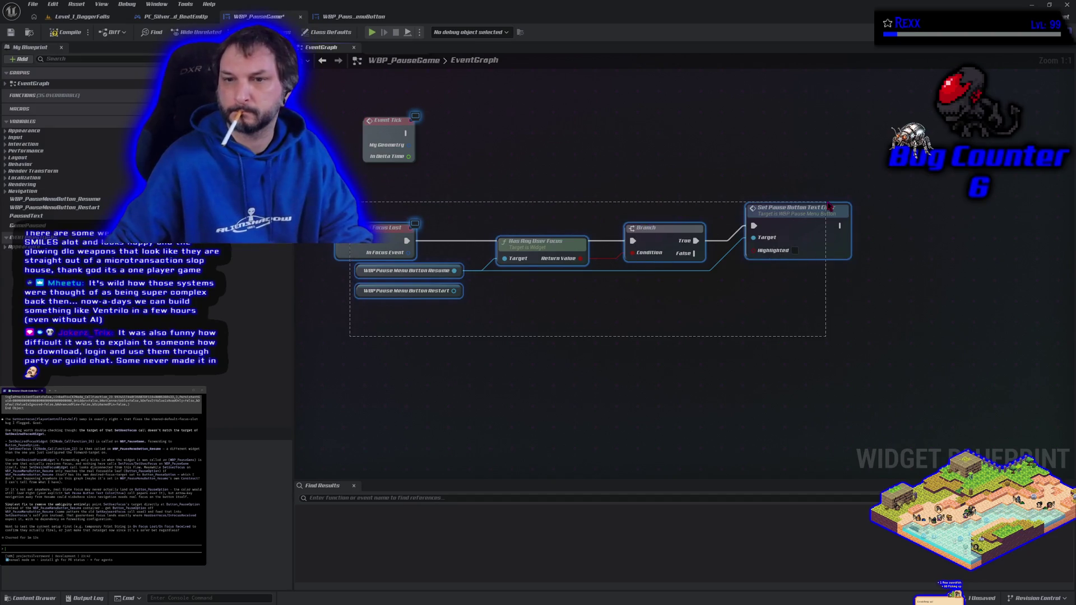
Delete the focus-lost nodes from the WBP_PauseGame graph and compile it.
{"action": "key", "text": "Delete"}
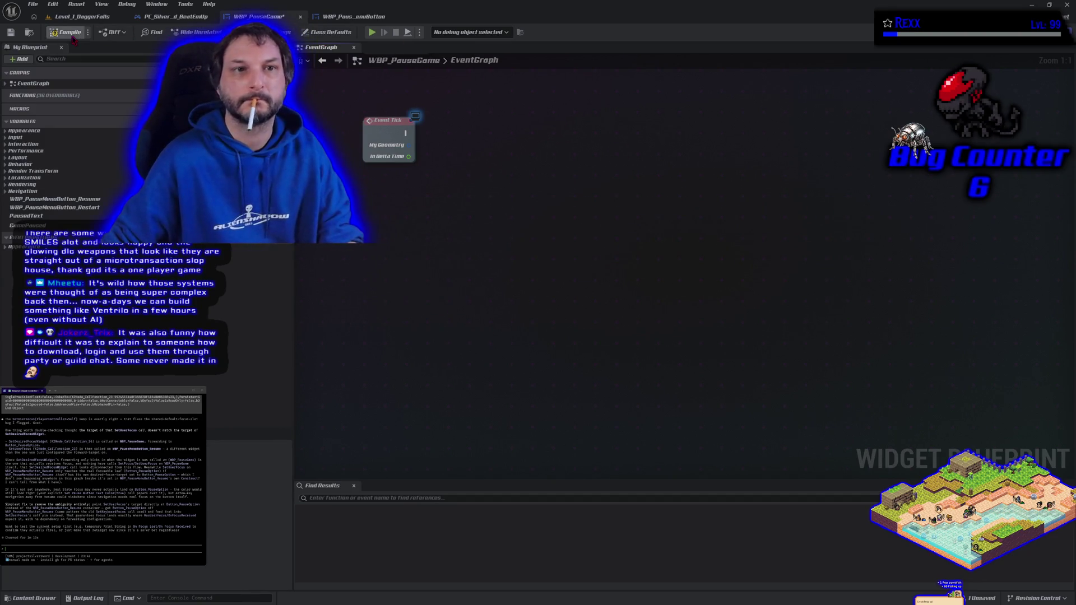
{"action": "left_click", "coordinate": [67, 33]}
{"action": "left_click", "coordinate": [353, 16]}
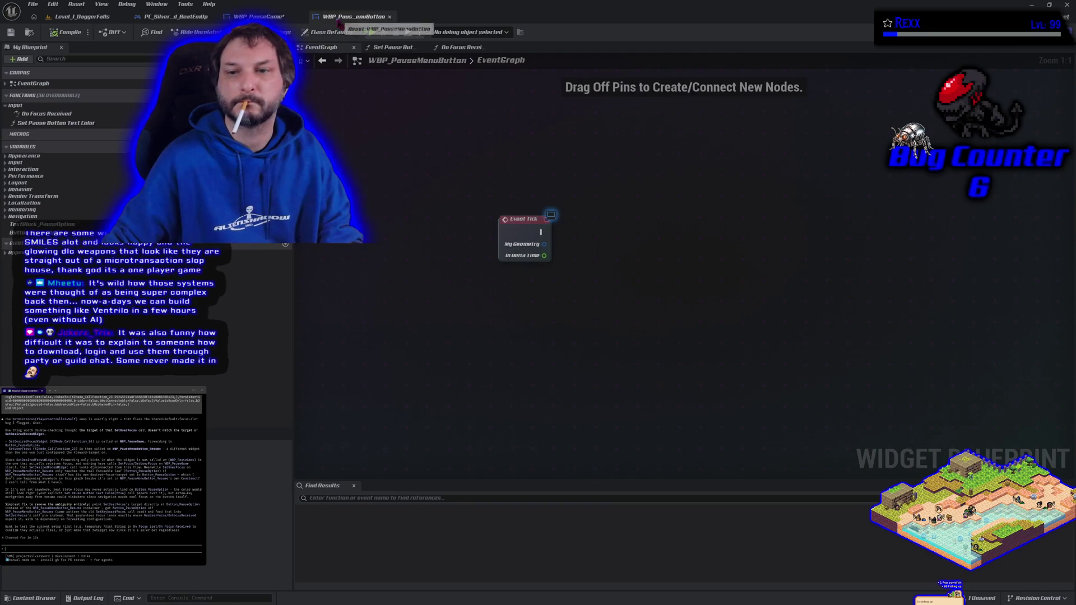
In WBP_PauseMenuButton, wire an On Focus Lost override into Set Pause Button Text Color, then compile and save.
{"action": "left_click_drag", "start_coordinate": [575, 332], "coordinate": [560, 272]}
{"action": "mouse_move", "coordinate": [56, 122]}
{"action": "left_mouse_down"}
{"action": "mouse_move", "coordinate": [728, 385]}
{"action": "mouse_move", "coordinate": [583, 293]}
{"action": "left_mouse_up"}
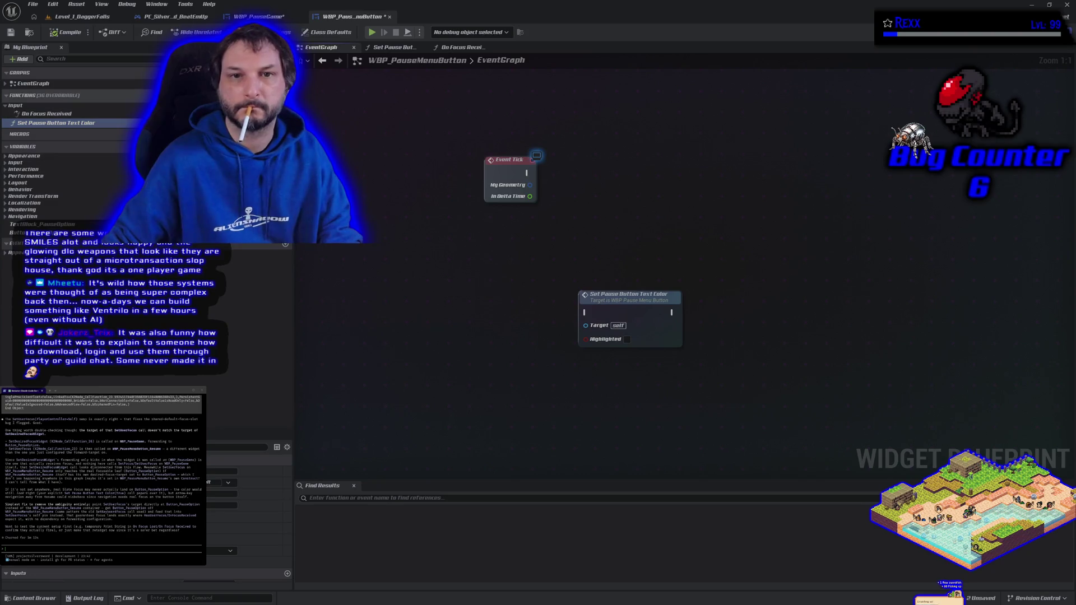
{"action": "left_click", "coordinate": [269, 95]}
{"action": "left_click", "coordinate": [372, 215]}
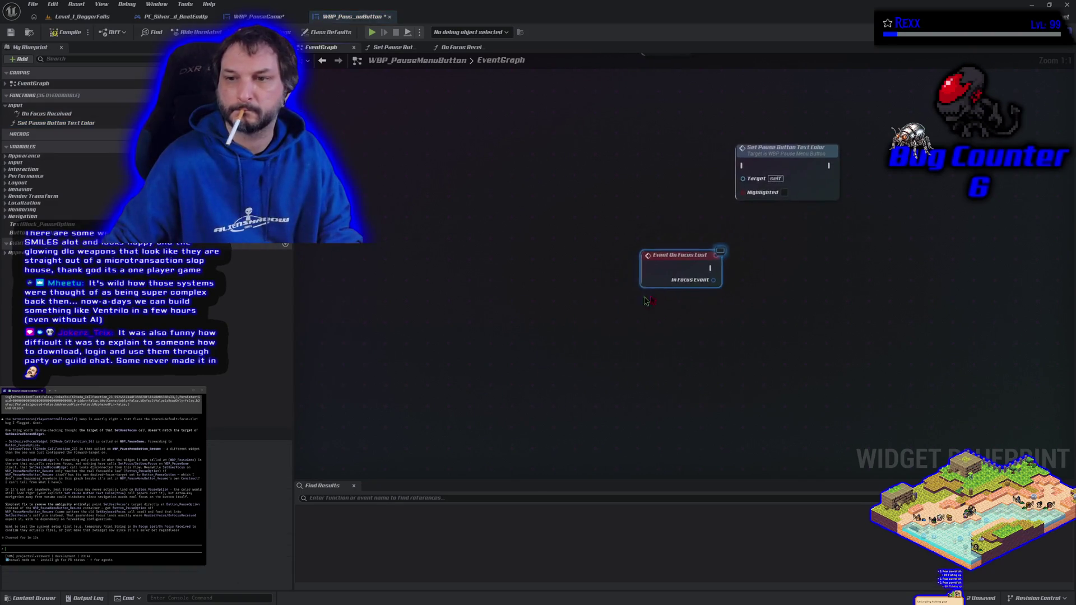
{"action": "mouse_move", "coordinate": [661, 256]}
{"action": "left_mouse_down"}
{"action": "mouse_move", "coordinate": [636, 164]}
{"action": "mouse_move", "coordinate": [746, 163]}
{"action": "left_mouse_up"}
{"action": "left_click", "coordinate": [64, 32]}
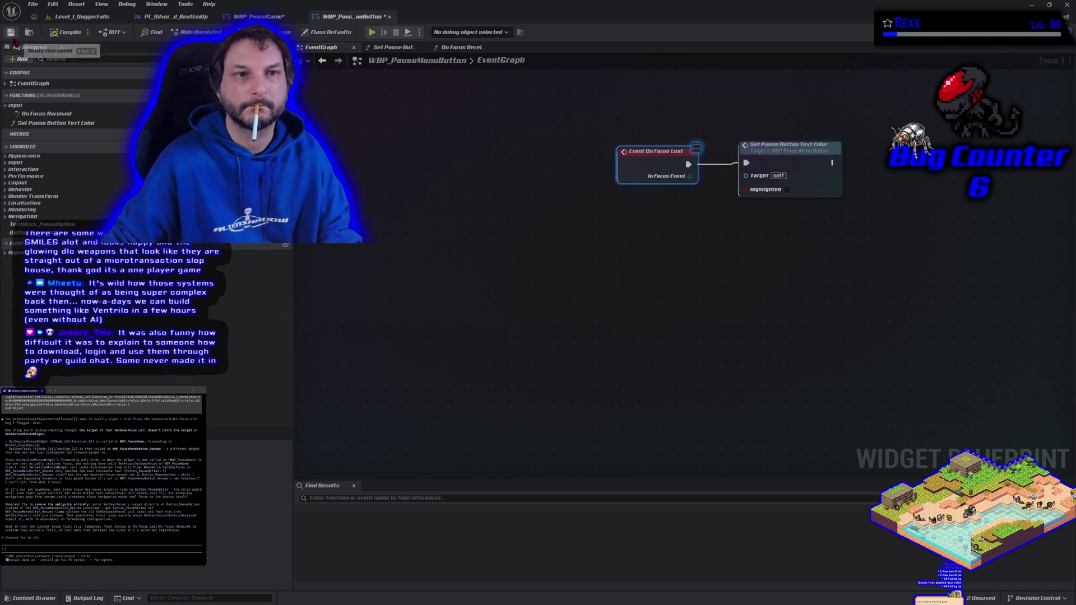
{"action": "left_click", "coordinate": [81, 17]}
{"action": "key", "text": "alt+p"}
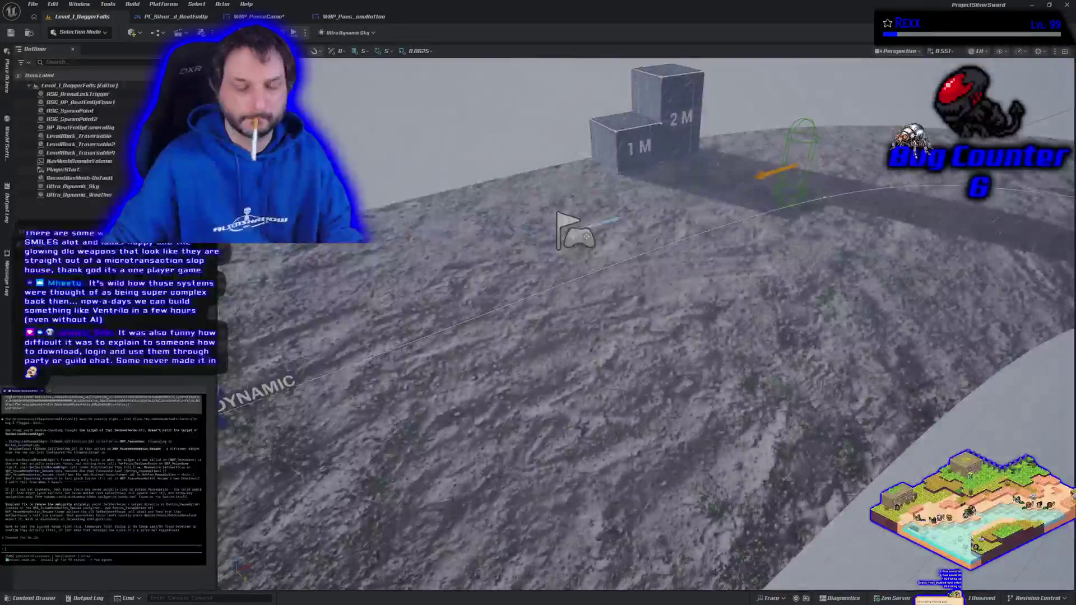
Open the pause menu with Escape during play, stop the session, and return to WBP_PauseGame.
{"action": "key", "text": "Escape"}
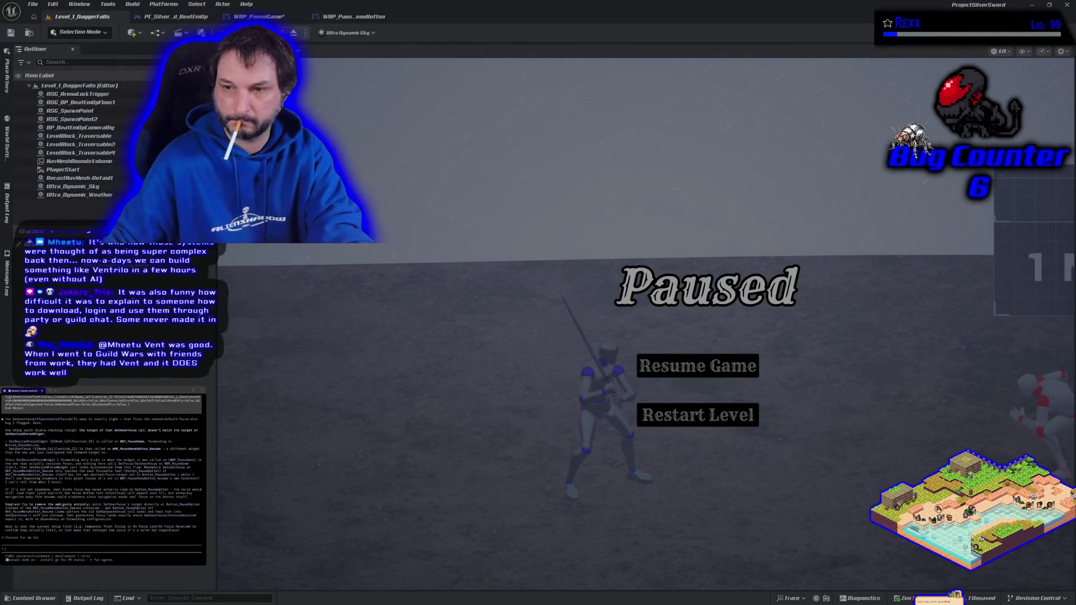
{"action": "key", "text": "Escape"}
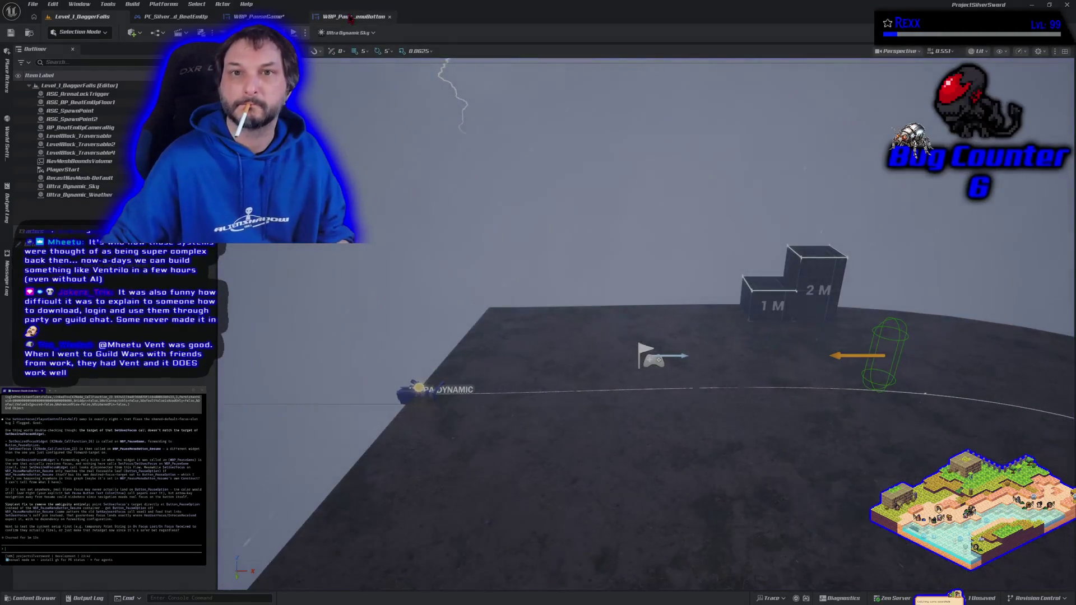
{"action": "left_click", "coordinate": [258, 16]}
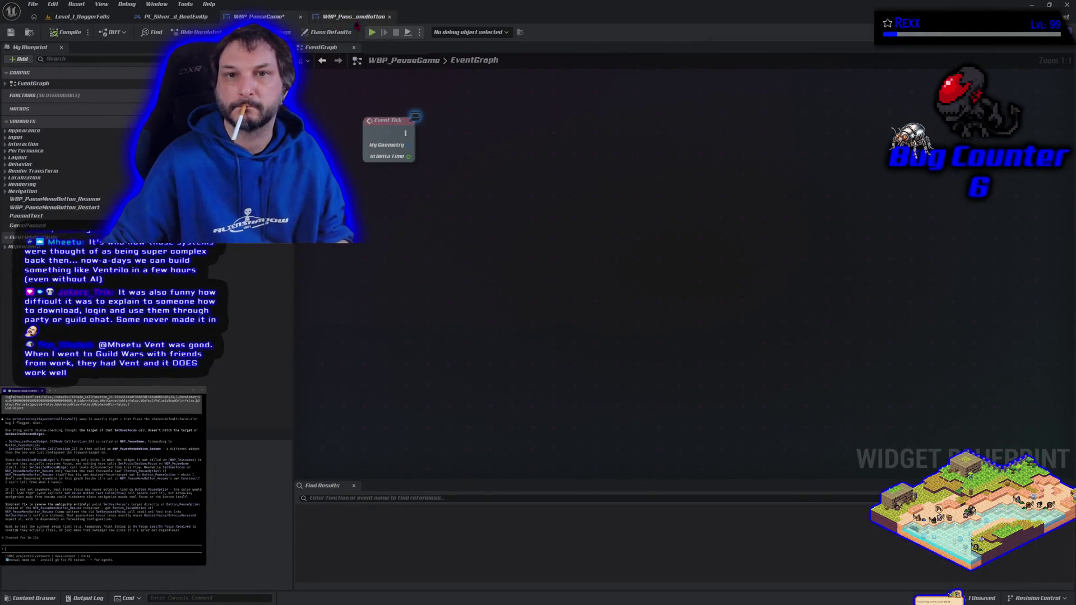